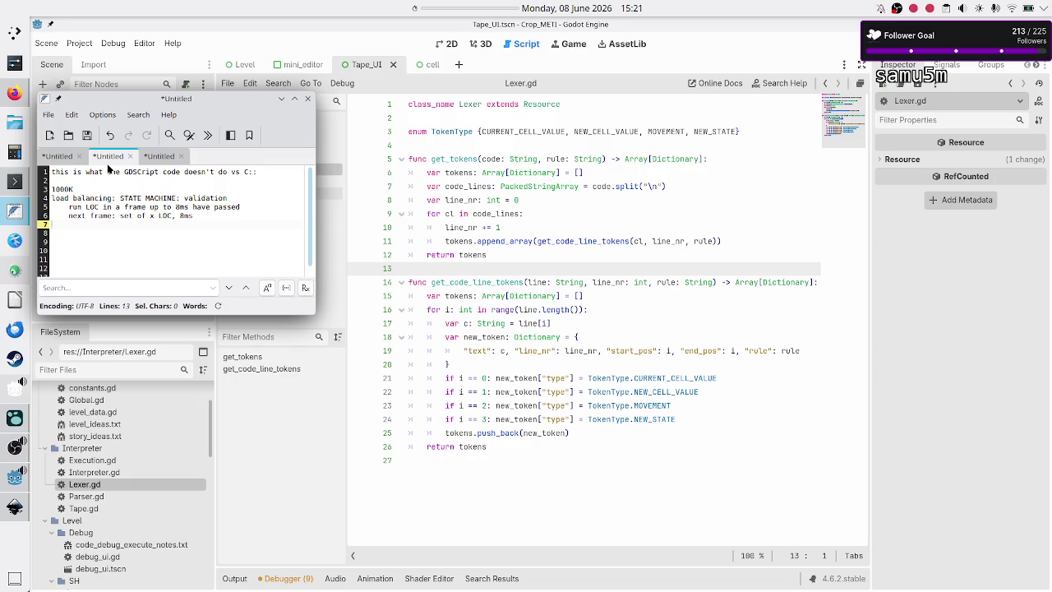
Add a 'freeze the UI' note with lines 'frame stuck in some interpreter func' and 'UI can't update'
key(Return)
text(freeze )
text(the UI)
key(Return)
text(frame stu)
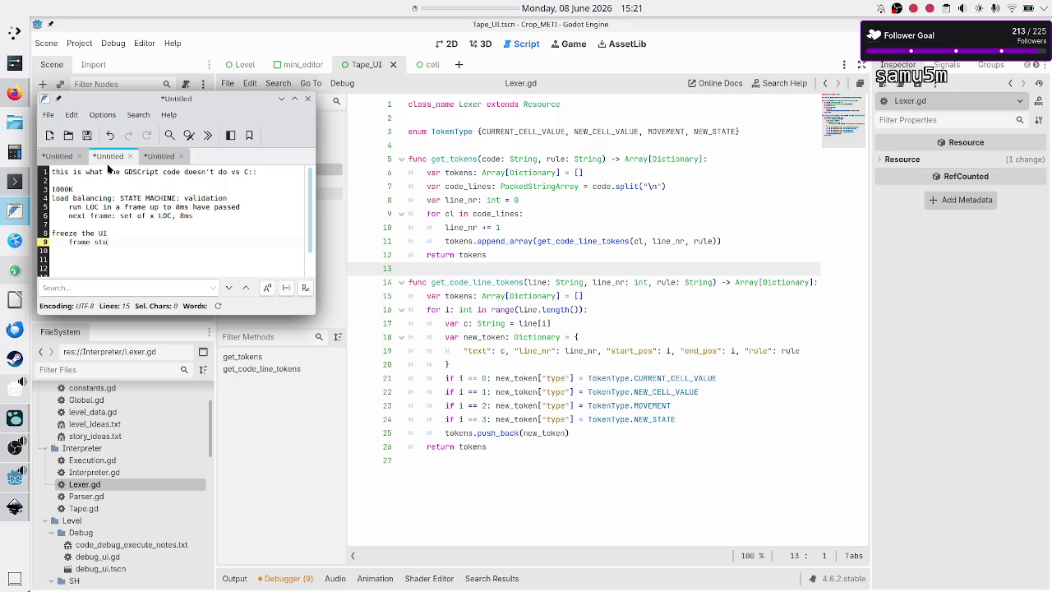
text(ck in some )
text(inter)
text(preter func)
key(Return)
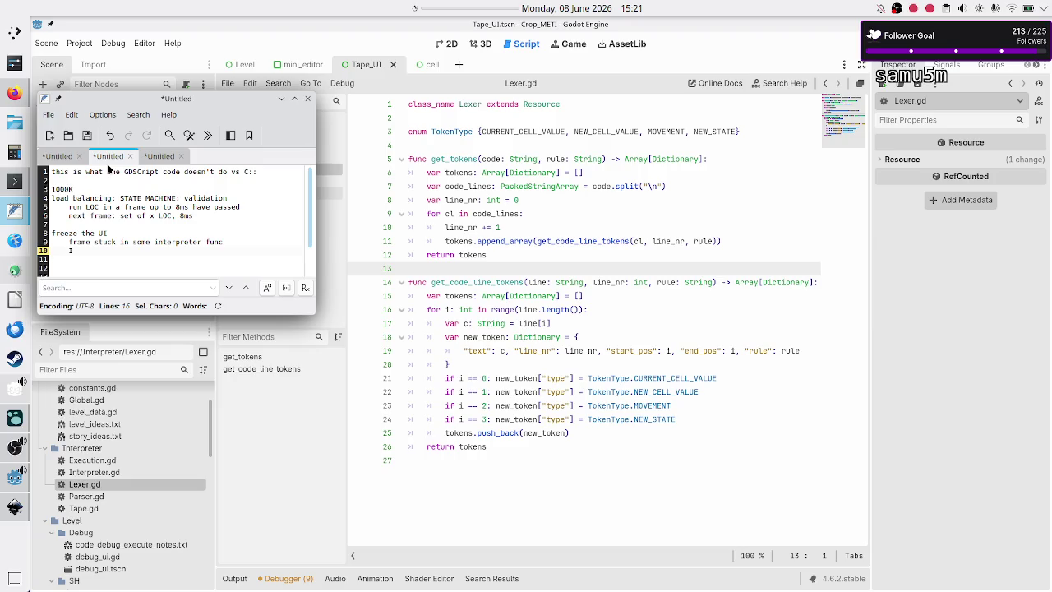
text(UI can)
text('t update)
Delete the 'freeze the UI' note lines again
key(Up)
key(Up)
key(Up)
key(Down)
key(Home)
key(shift+Down)
key(shift+Down)
key(shift+Down)
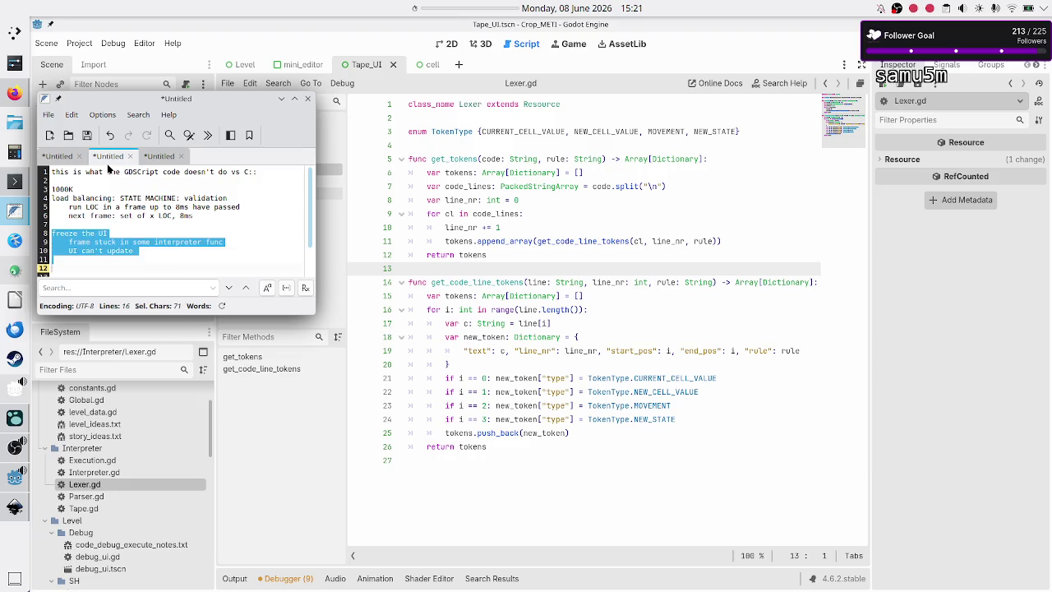
key(Delete)
key(Up)
key(Up)
key(Up)
key(Up)
key(Up)
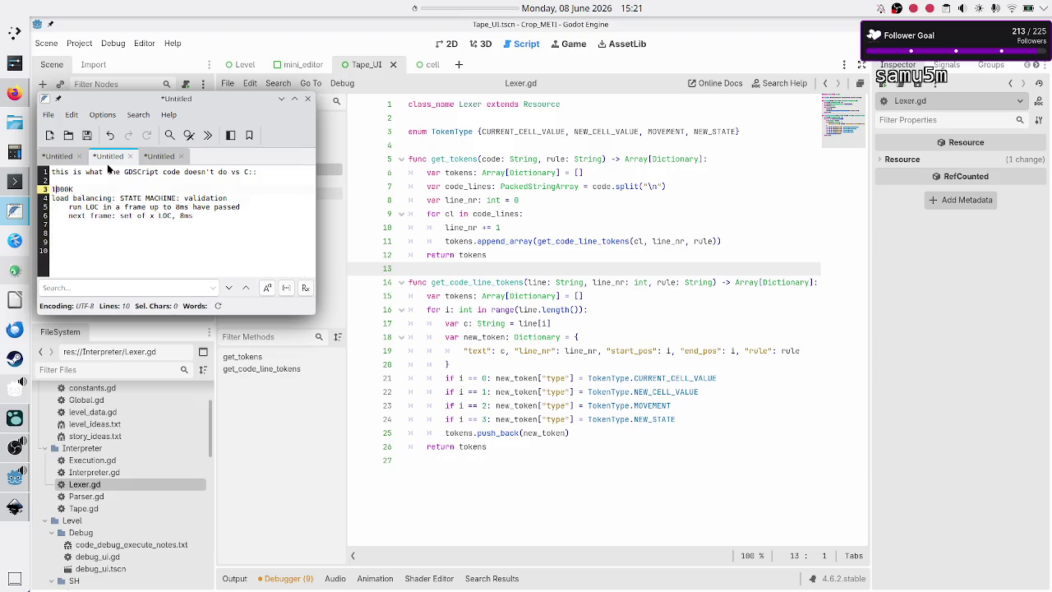
key(Down)
Change 'run' at the start of line 5 to 'exec/validate/sh'
key(Down)
key(Down)
key(Down)
key(Up)
key(Up)
key(Up)
Replace 'validation' after STATE MACHINE with 'running'
key(End)
key(BackSpace)
key(BackSpace)
key(BackSpace)
key(BackSpace)
text(running)
key(Down)
text(/validate)
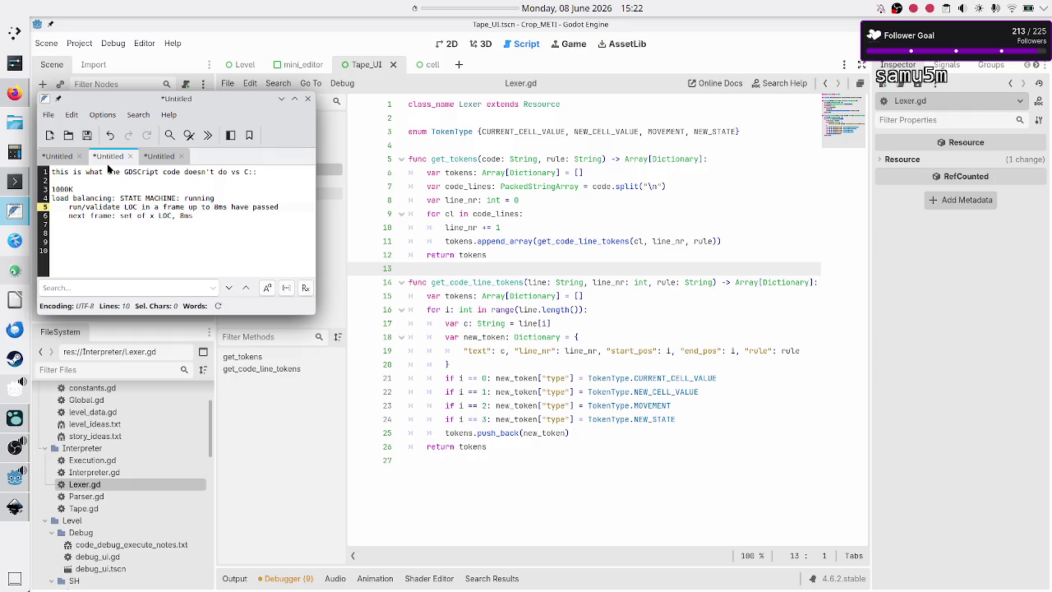
text(/sg)
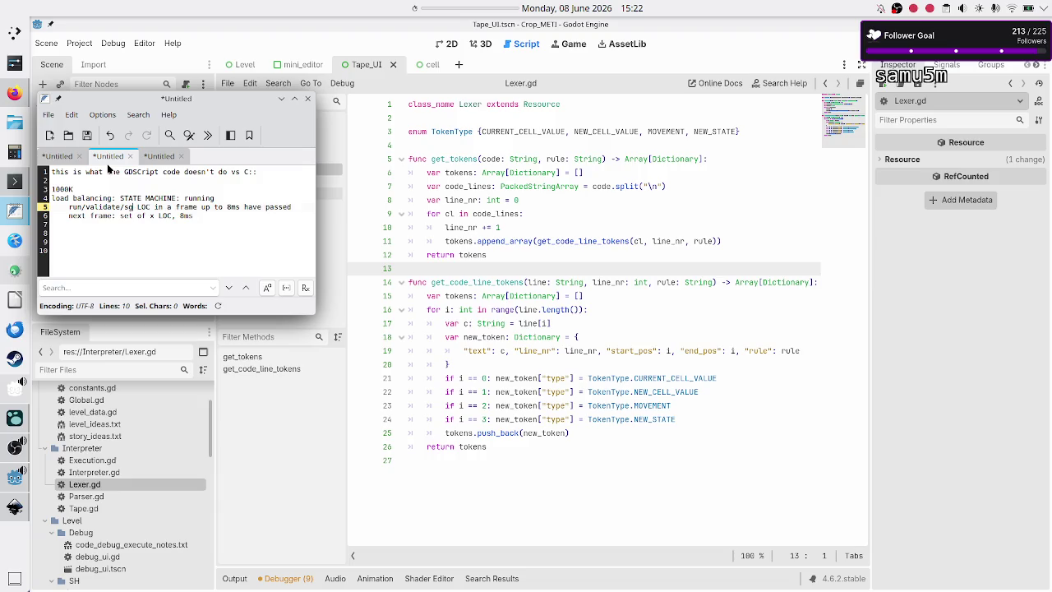
text(h)
key(BackSpace)
key(BackSpace)
key(BackSpace)
text(exe)
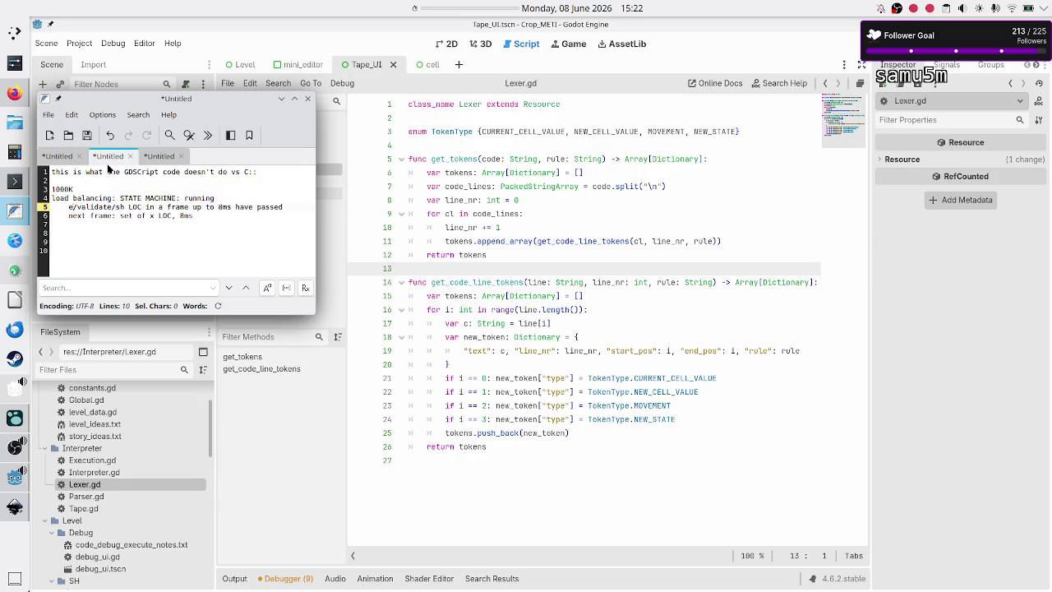
text(c)
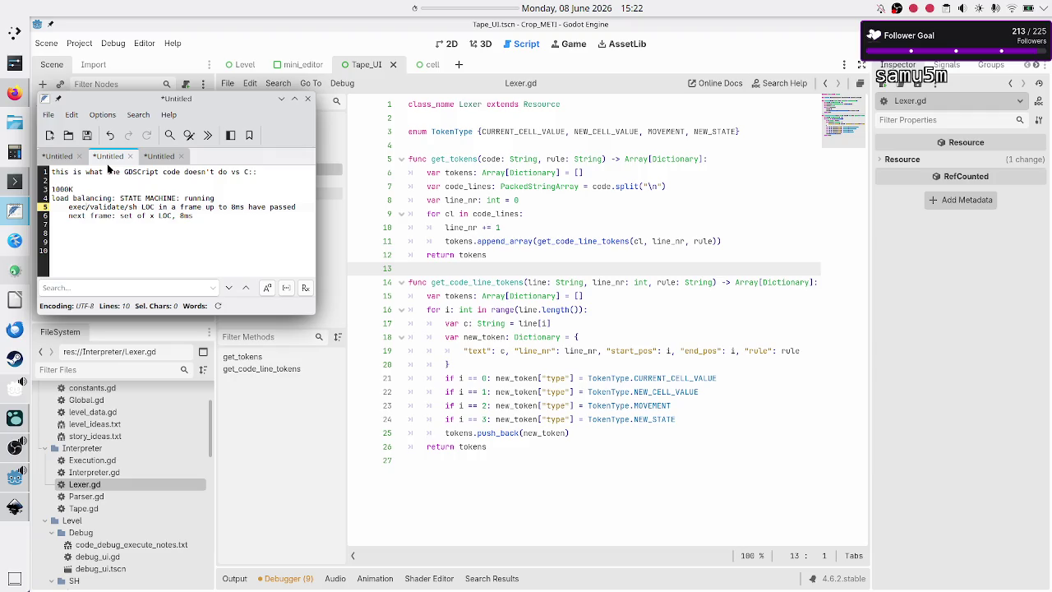
key(Down)
key(shift+Right)
key(shift+Right)
Insert 'if full validation happened (12 frames) -> execution' below the STATE MACHINE line
key(Up)
key(Up)
key(Return)
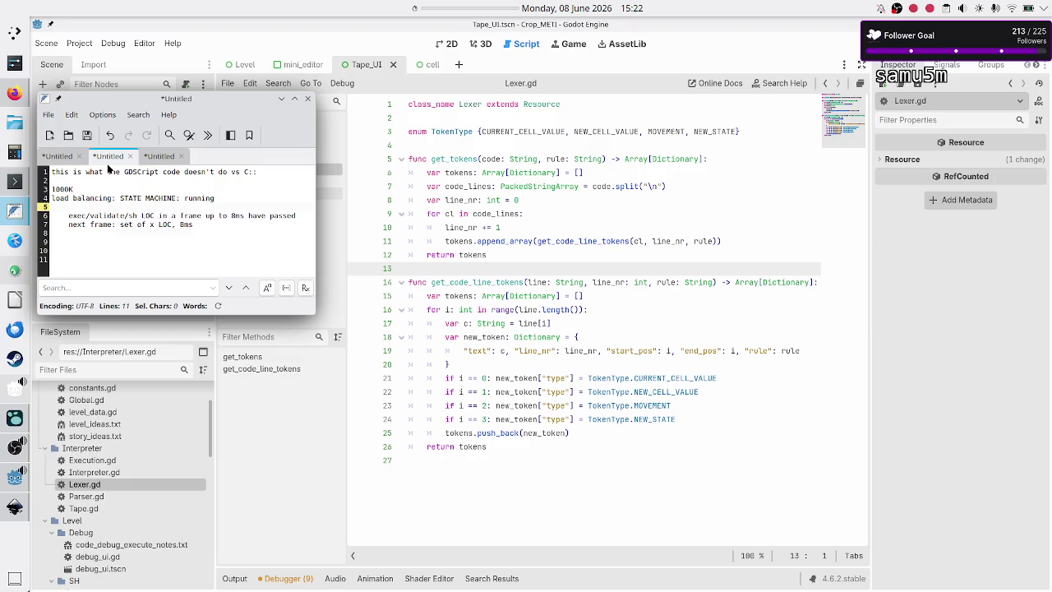
text(if)
text( full validation)
text( happene)
text(d (12 frame)
text(s) -> )
text(running)
key(Return)
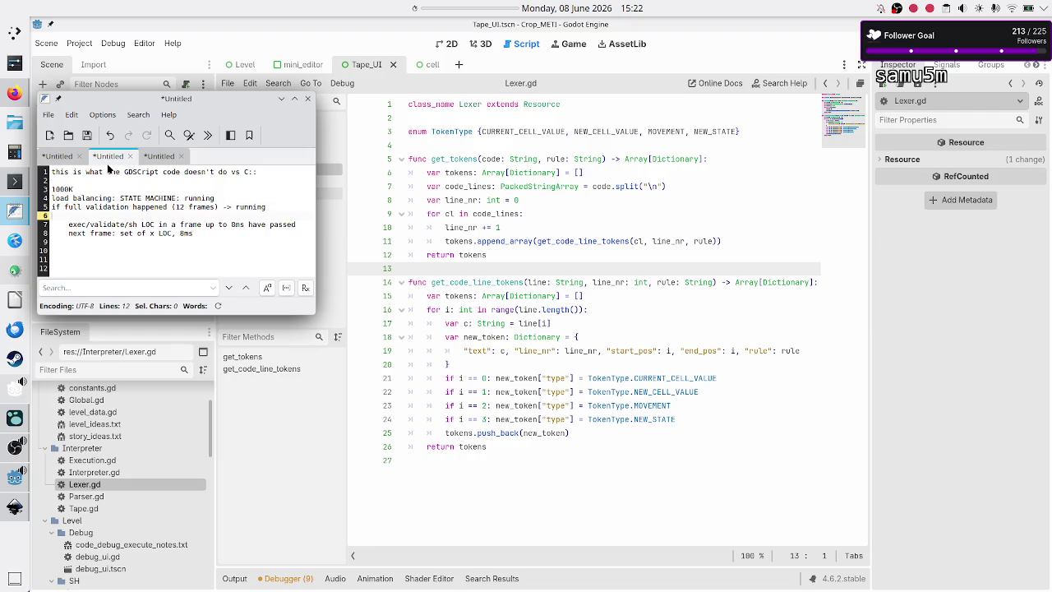
key(Left)
key(BackSpace)
key(BackSpace)
key(BackSpace)
text(execution)
key(Down)
key(Down)
key(shift+Right)
key(shift+Right)
key(Down)
Bring Godot forward, open Interpreter.gd and place the cursor on its empty last line
click(445, 227)
click(281, 99)
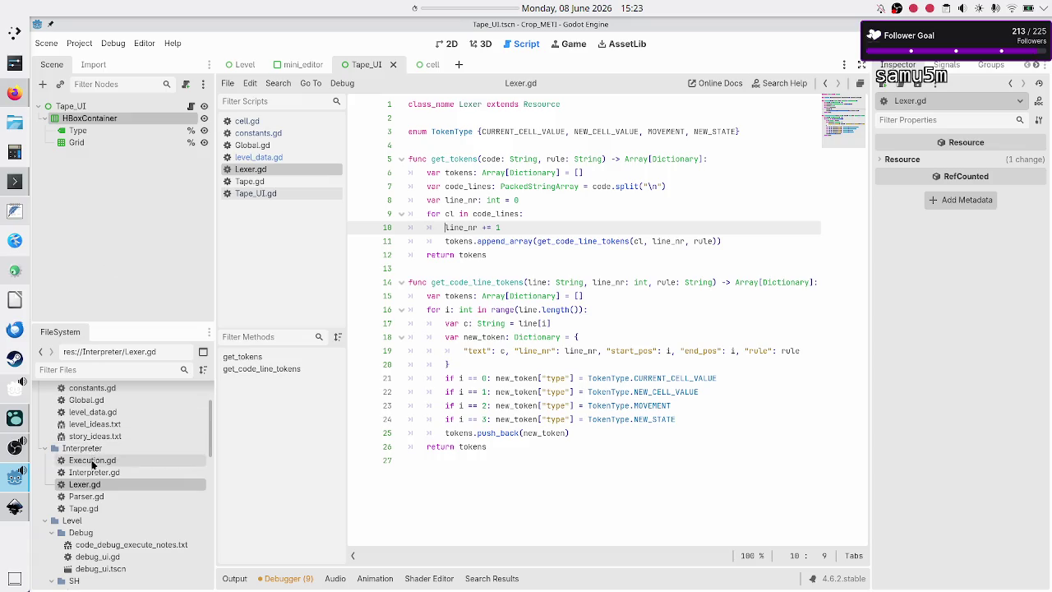
double_click(94, 473)
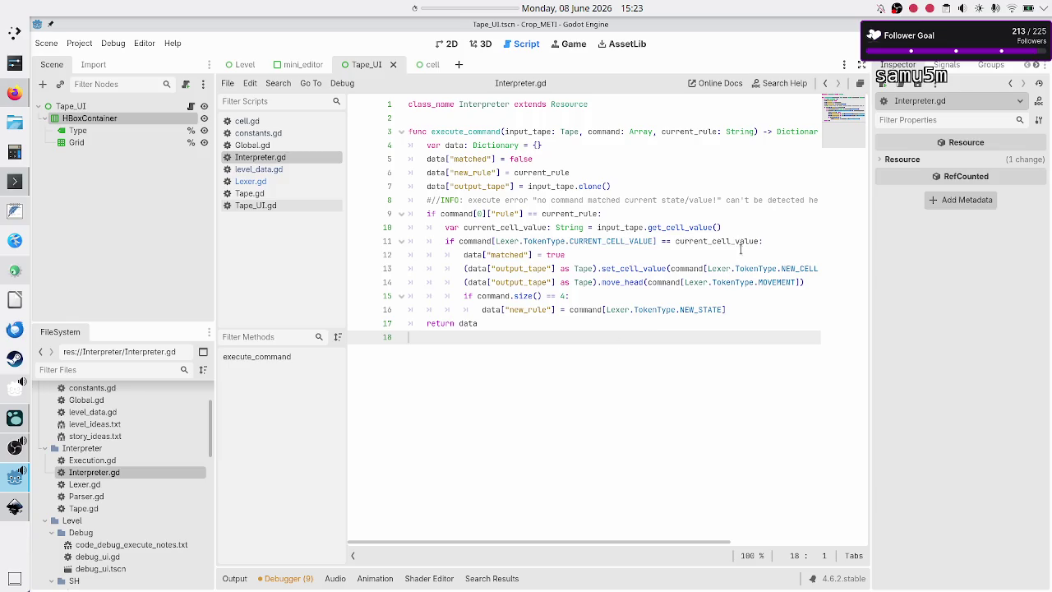
click(524, 323)
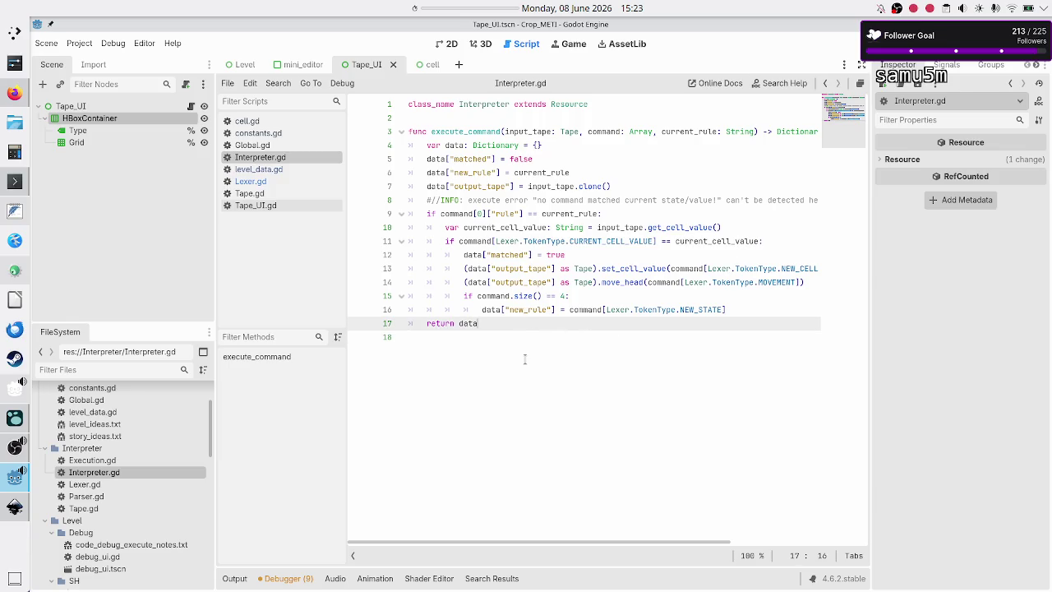
click(525, 359)
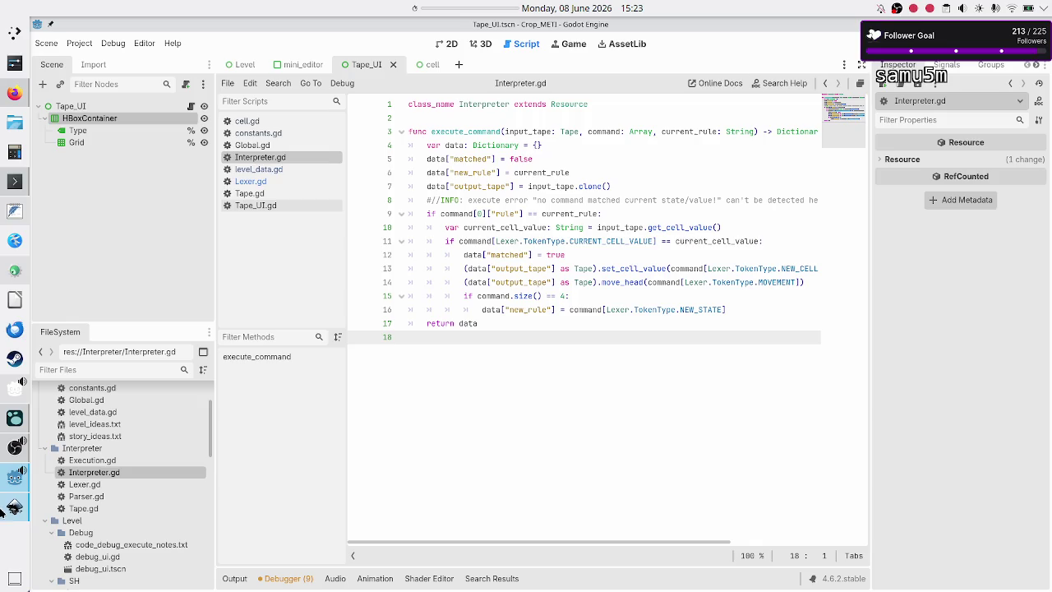
Switch to Inkscape's level_UI_concepts.svg mockup with the rule grid and tape rows
mouse_move(7, 458)
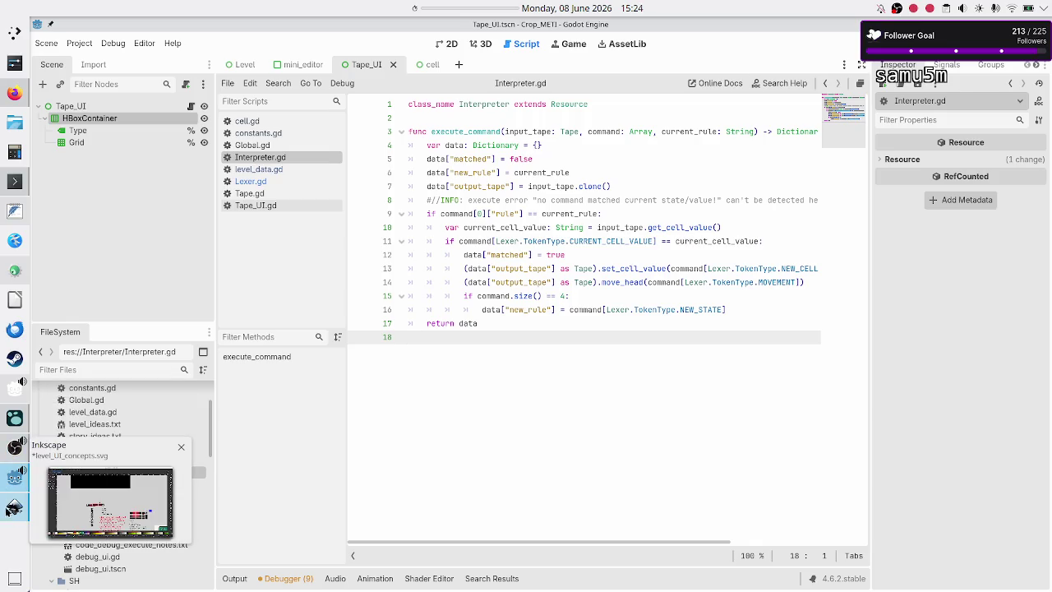
click(10, 509)
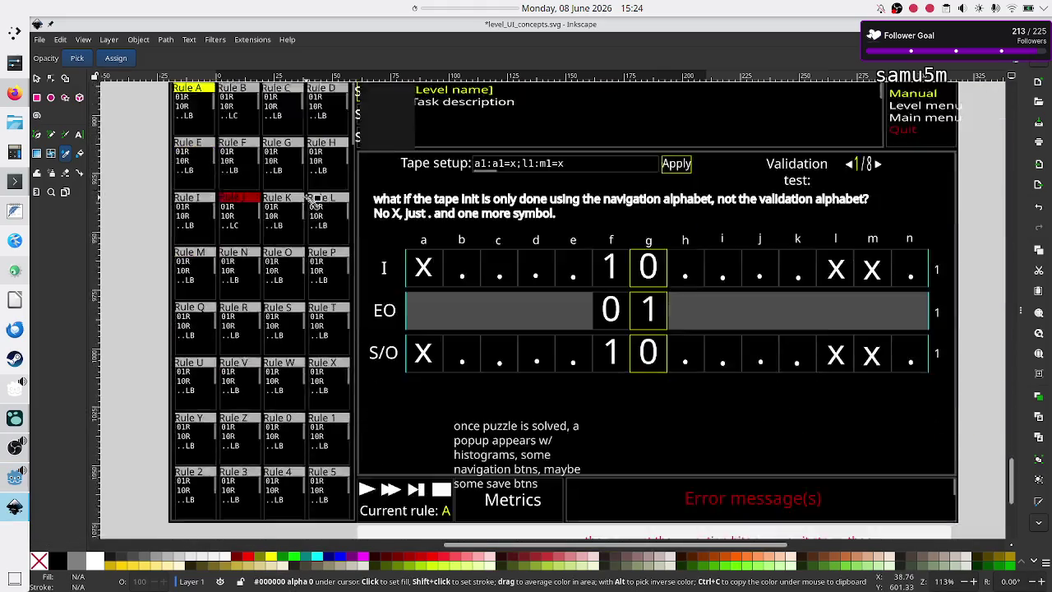
scroll(312, 201, down, 4)
scroll(313, 201, up, 5)
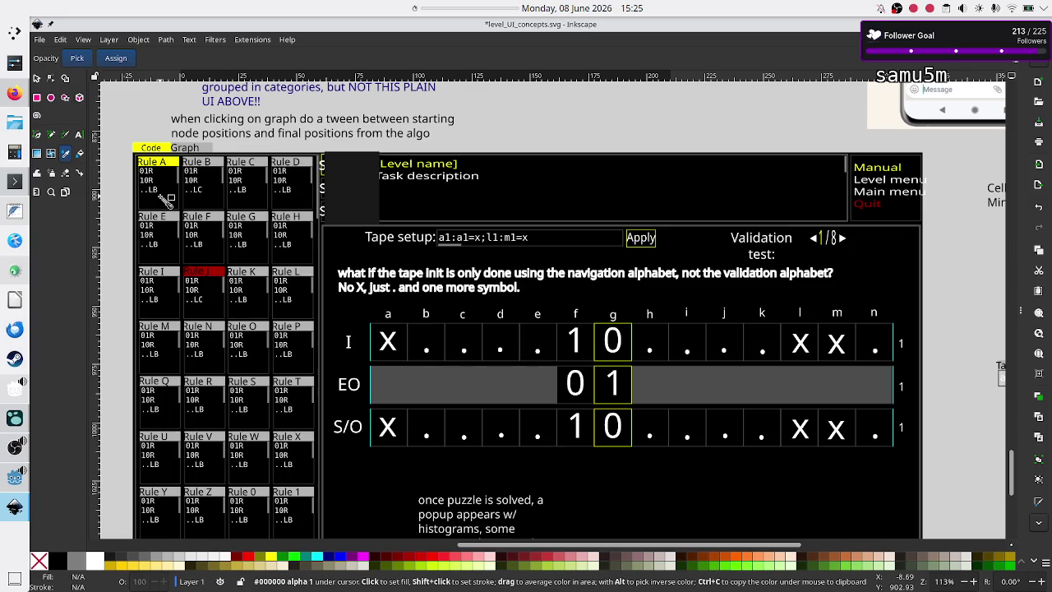
Check OBS Studio twice, returning each time to the Inkscape mockup
click(10, 452)
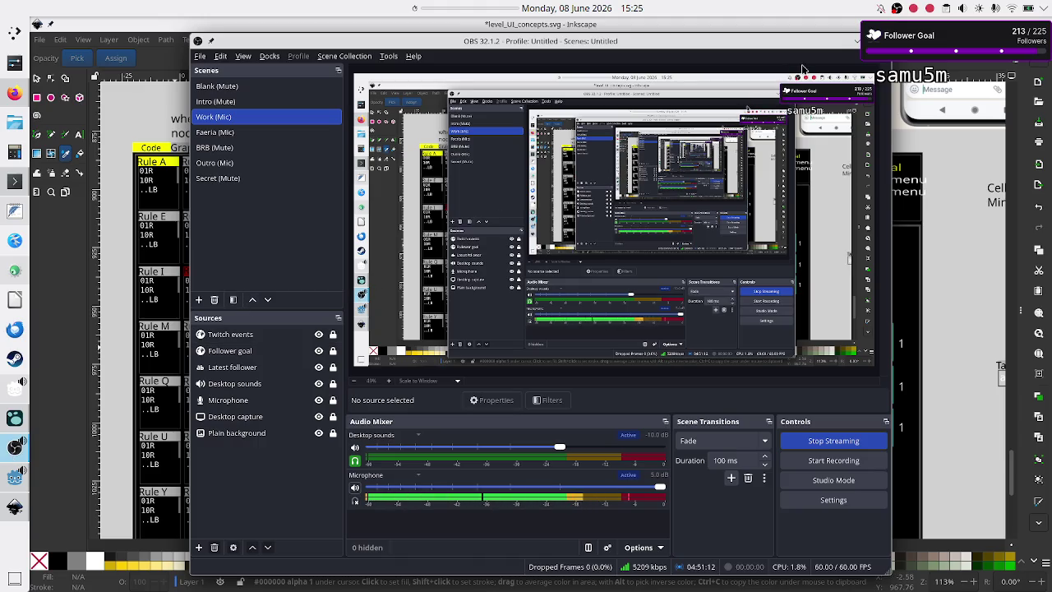
click(856, 42)
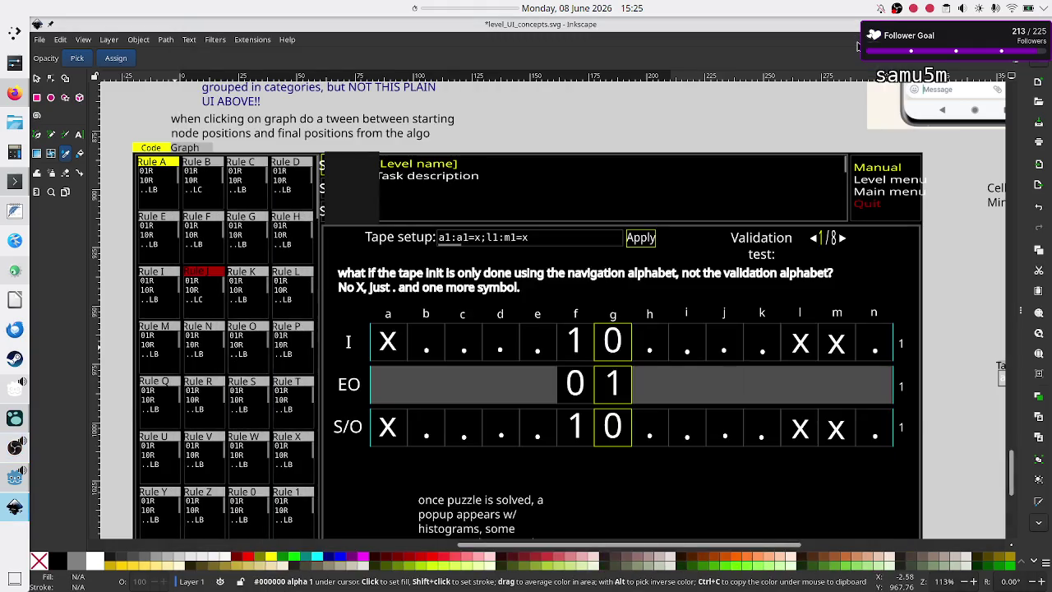
scroll(383, 378, down, 3)
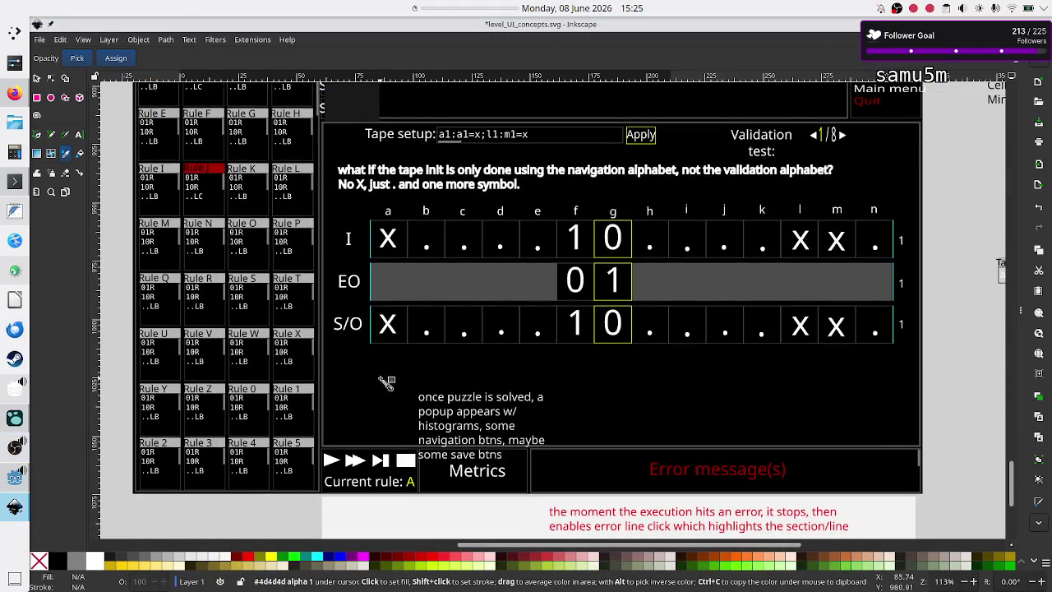
scroll(386, 382, up, 1)
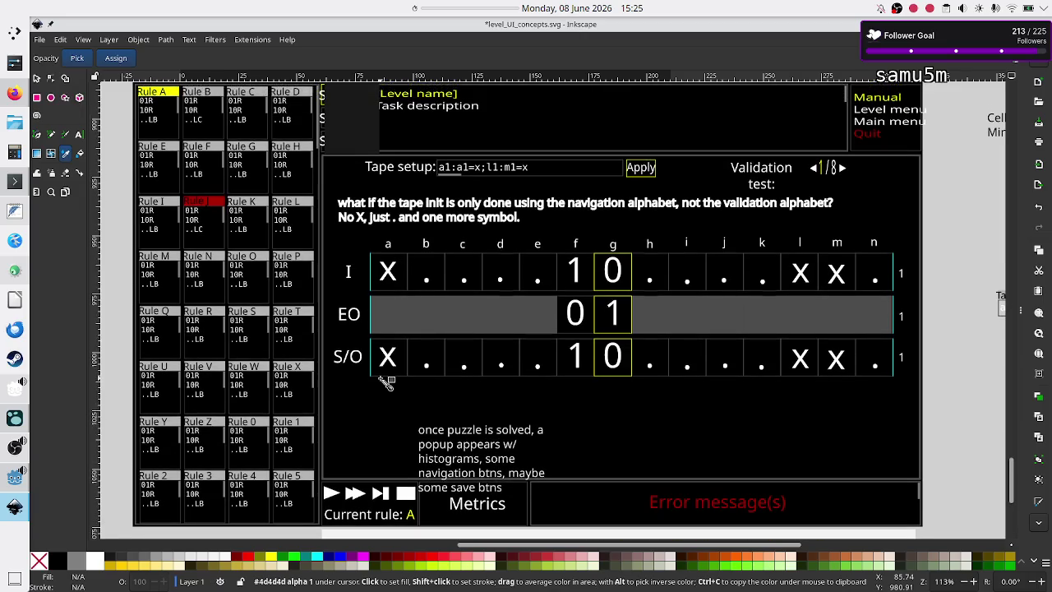
mouse_move(15, 478)
click(10, 449)
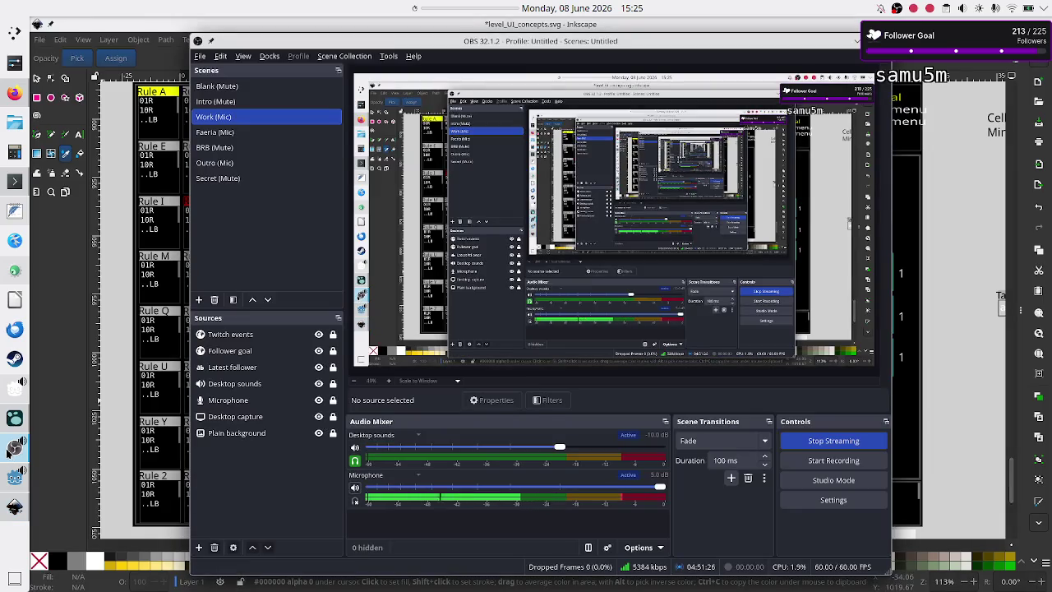
click(14, 503)
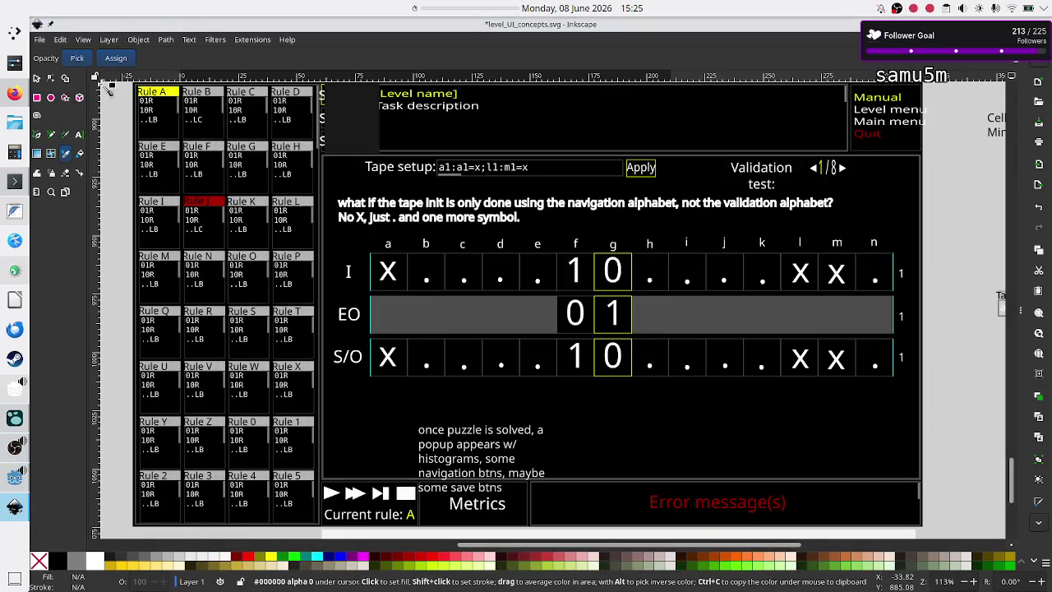
Open level_selection_UI.svg from Inkscape's recent files
click(40, 40)
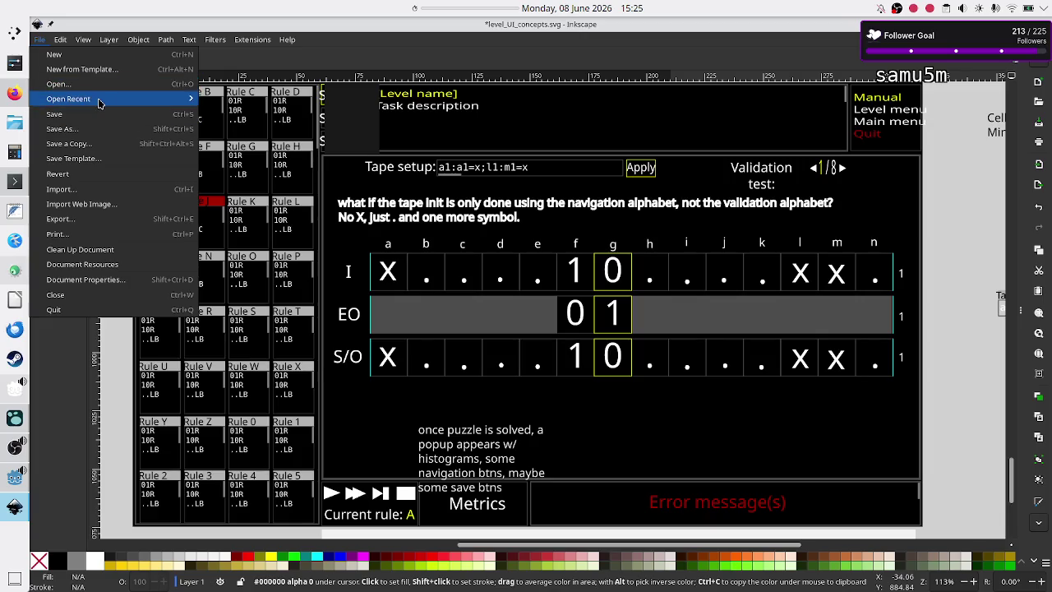
mouse_move(98, 105)
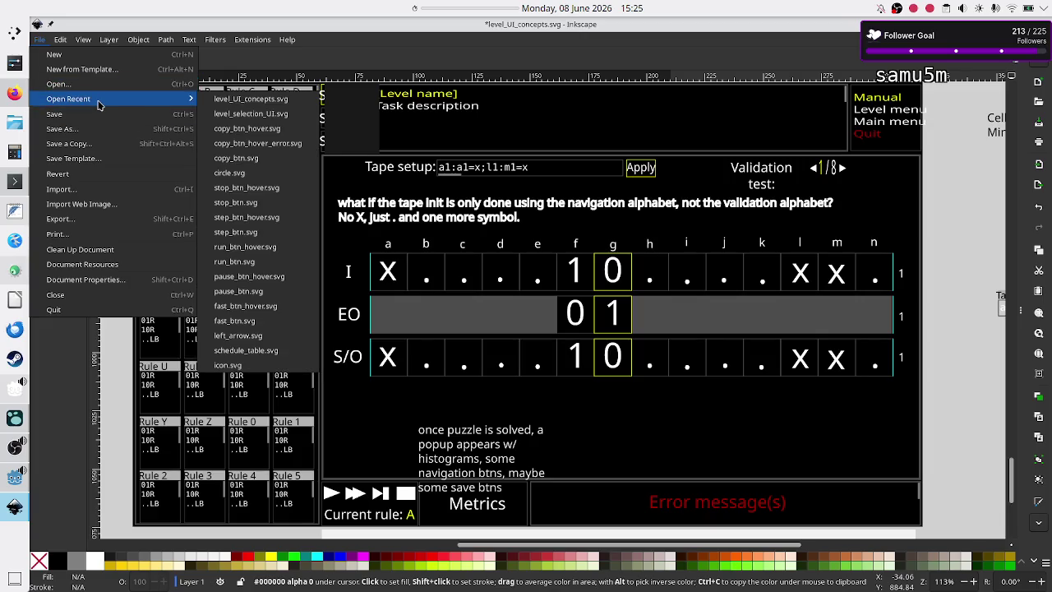
click(254, 122)
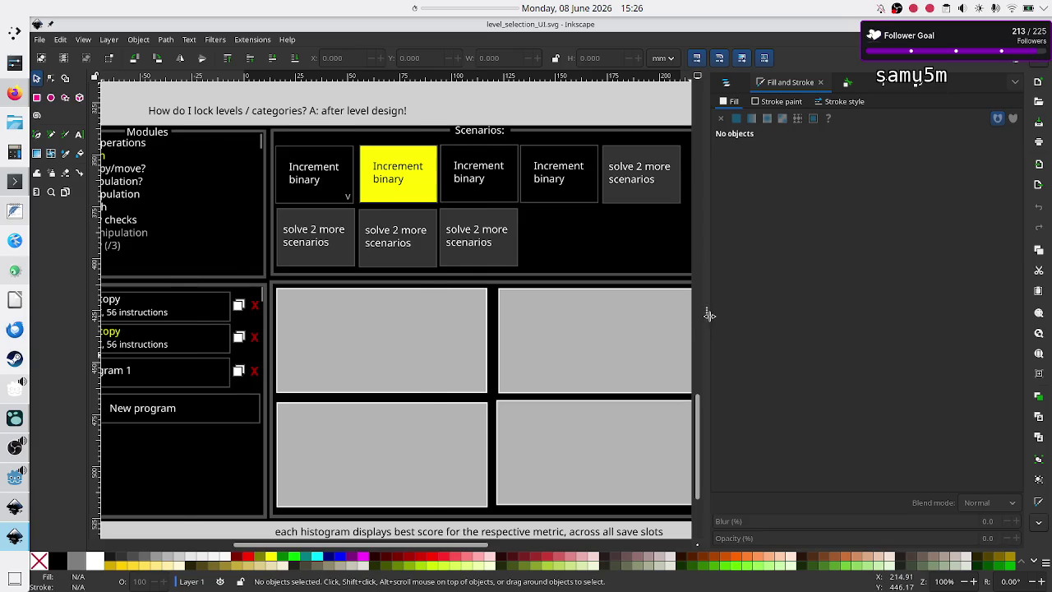
Collapse the Fill and Stroke dock, review level_UI_concepts.svg, then return to Godot's Interpreter.gd
click(710, 315)
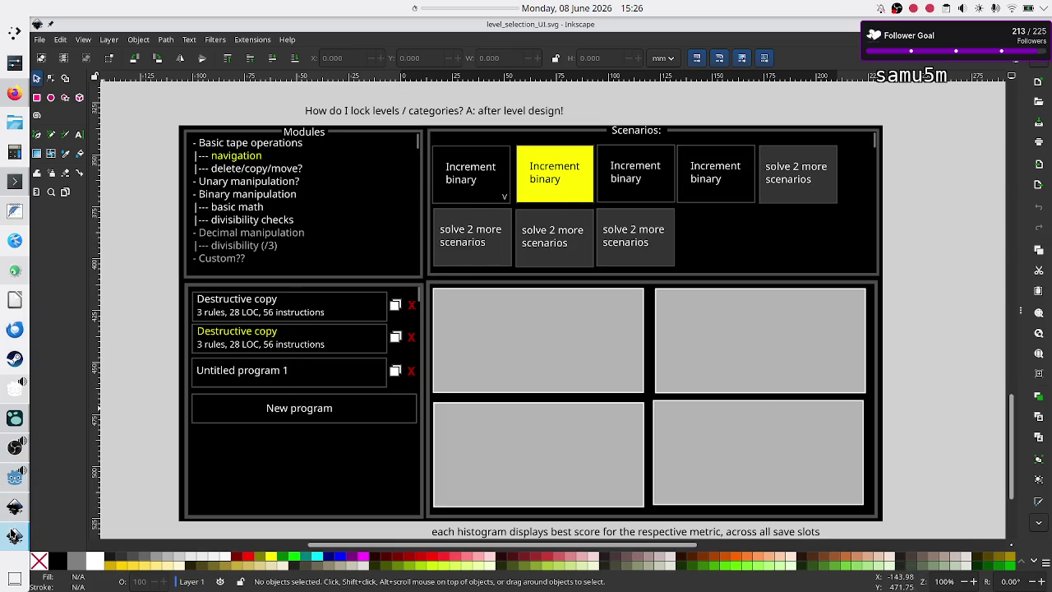
click(14, 536)
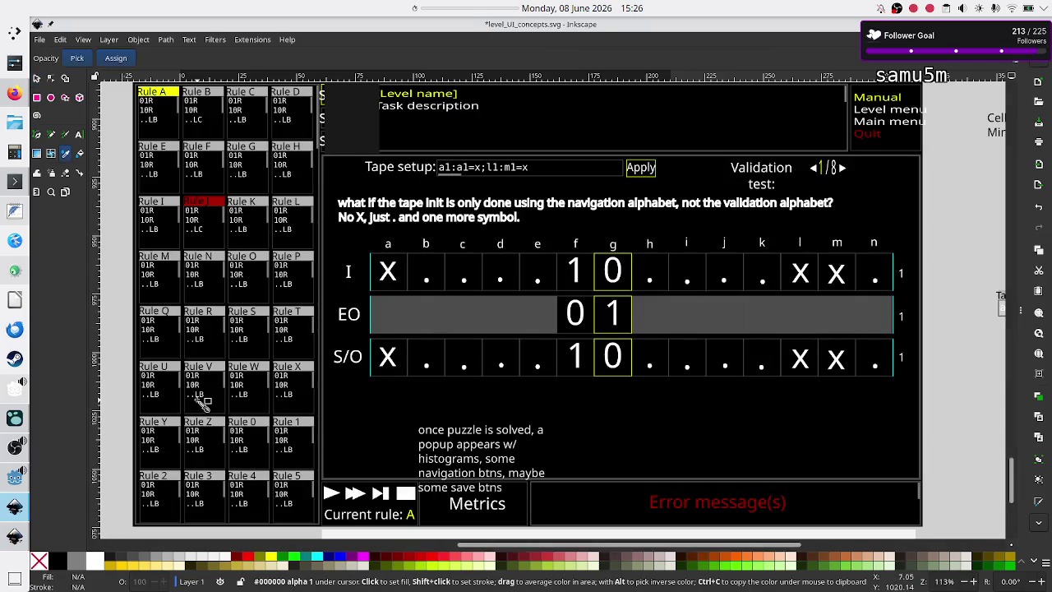
scroll(212, 372, up, 2)
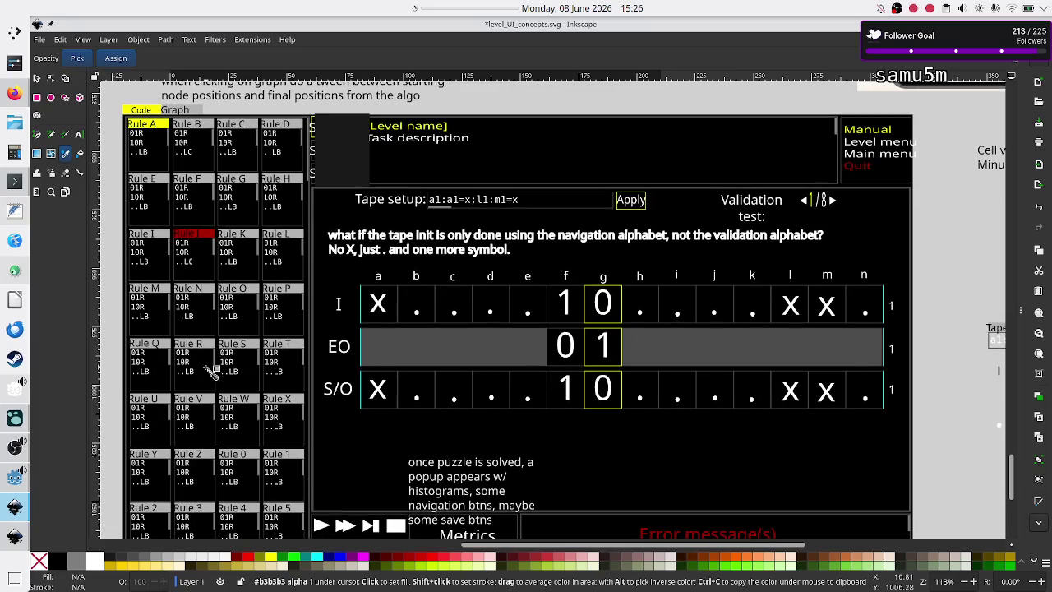
click(23, 490)
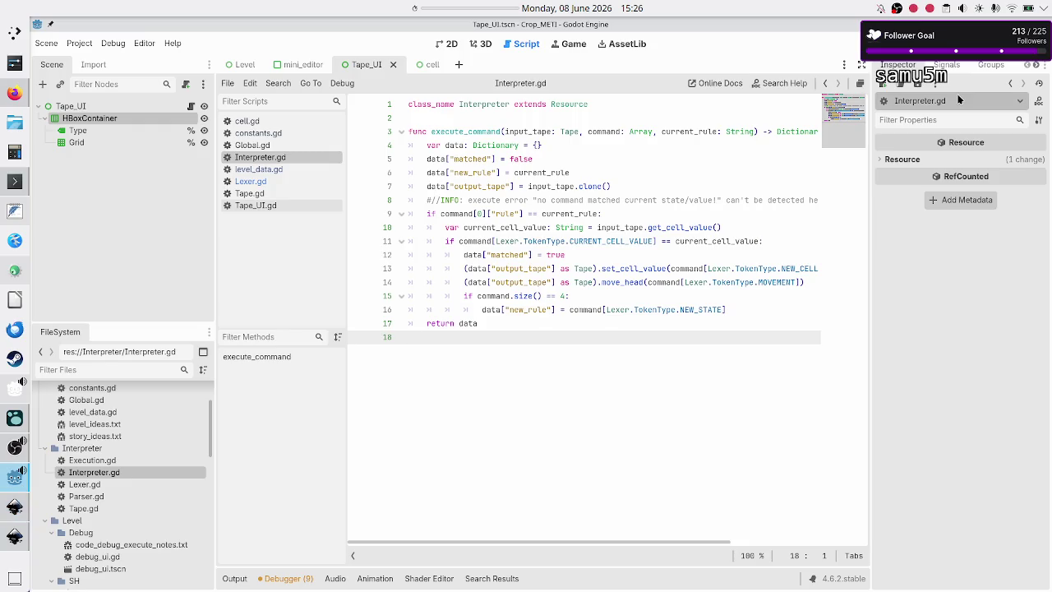
Run the Godot project, stop the debug game, then bring up the EXAPUNKS image results
click(854, 47)
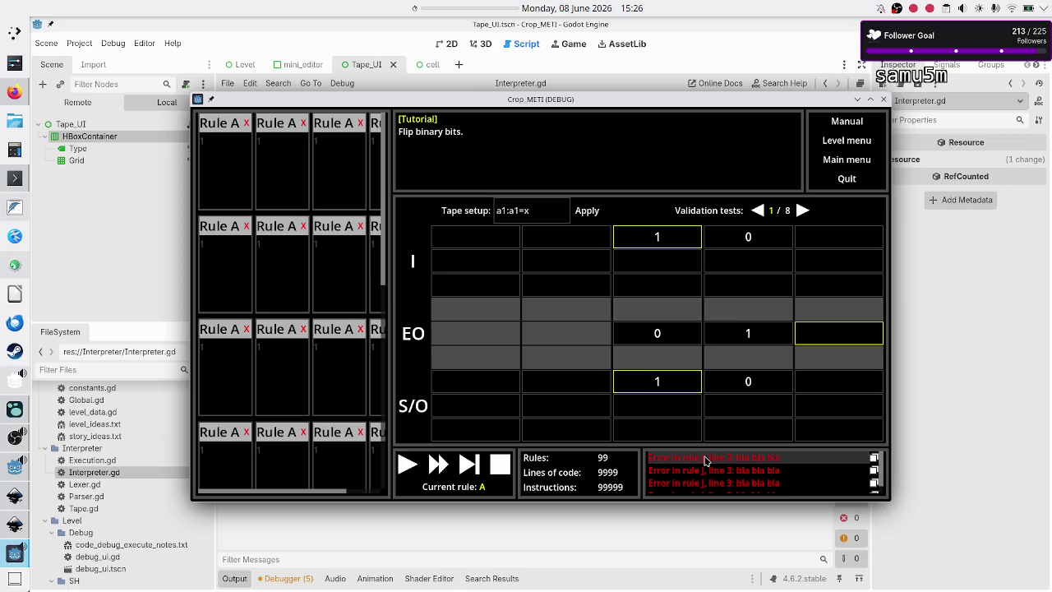
click(884, 99)
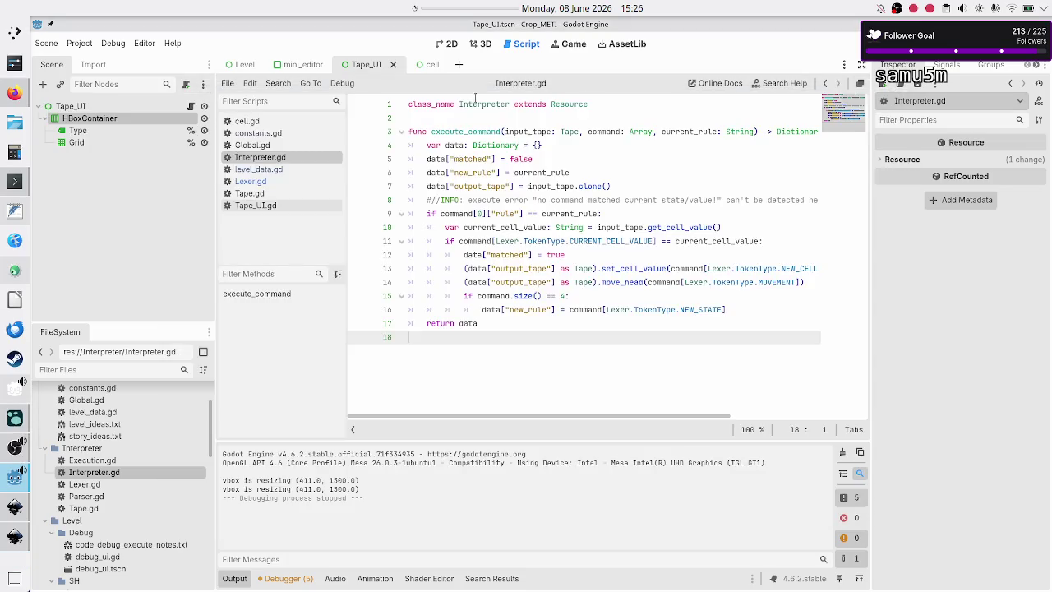
click(17, 95)
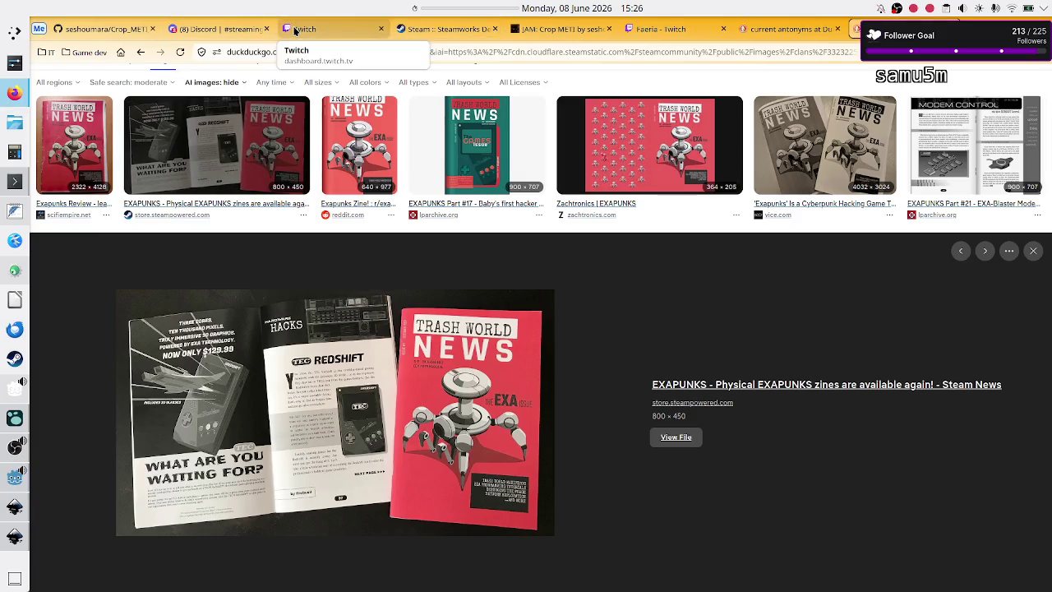
View the weekly stream schedule image in the Discord streaming channel tab
click(218, 28)
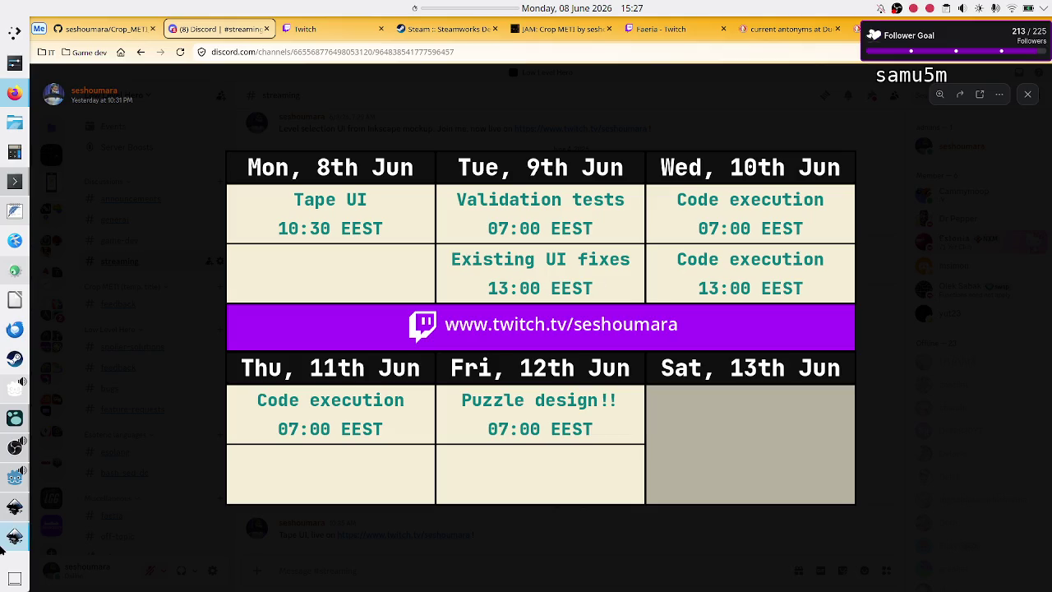
mouse_move(14, 535)
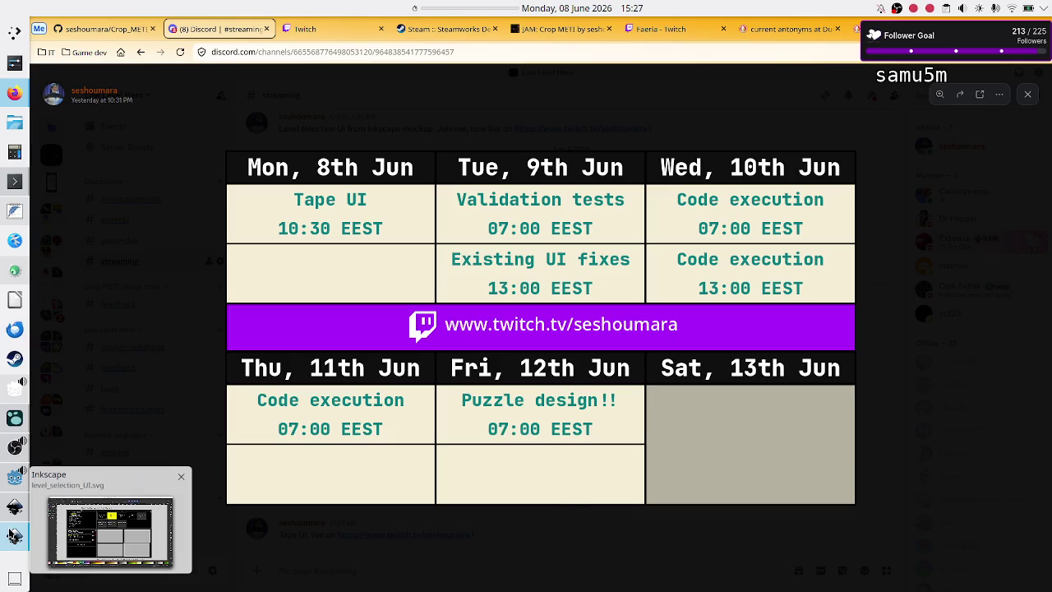
Switch through the Inkscape windows back to the level_UI_concepts.svg mockup
click(13, 535)
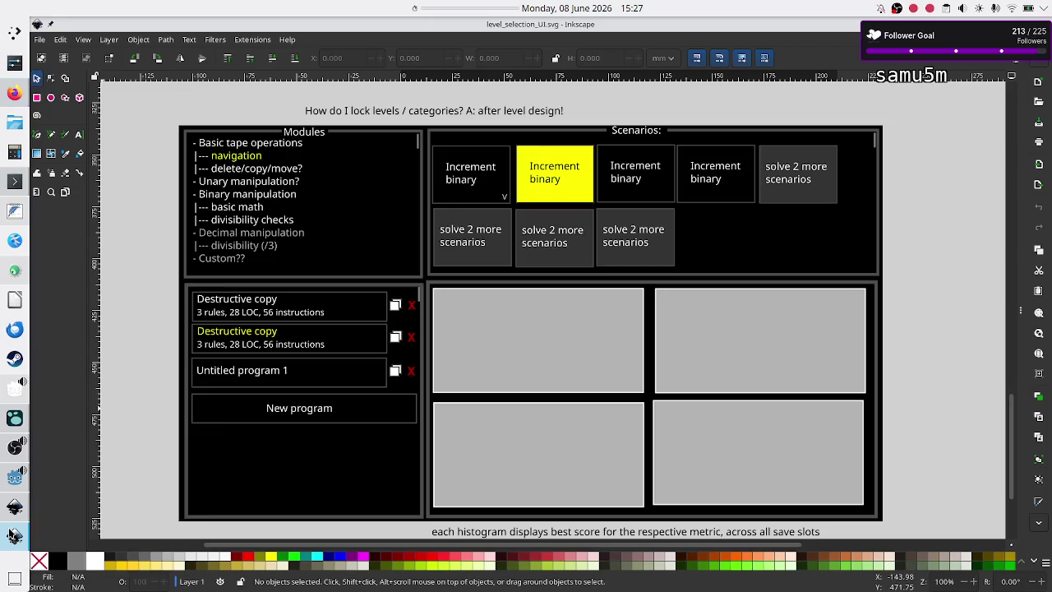
click(14, 504)
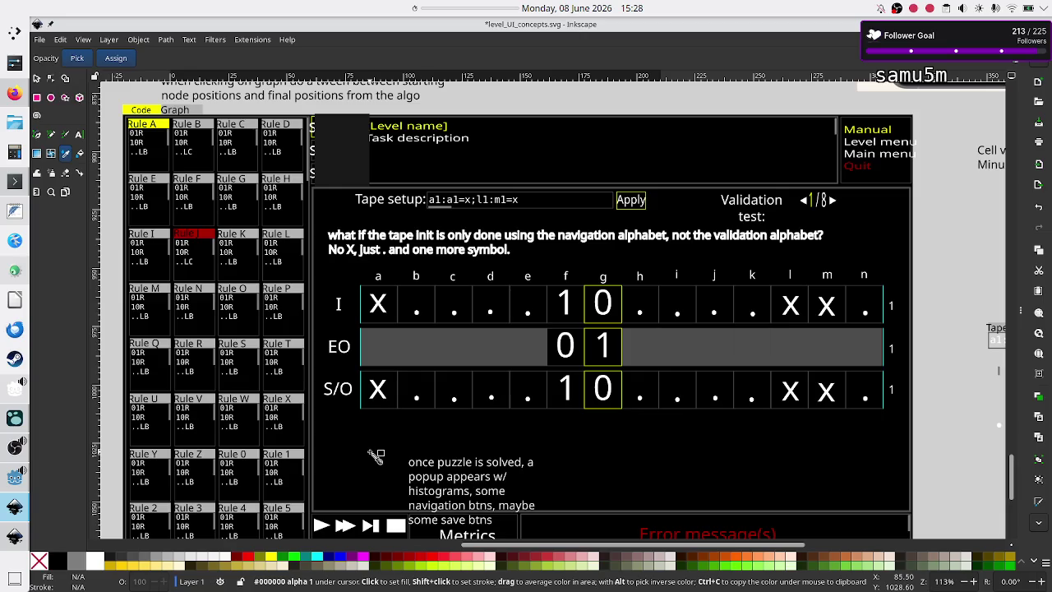
Scroll the level_UI_concepts canvas down to the error-handling notes and back up
scroll(542, 459, down, 5)
scroll(543, 458, up, 6)
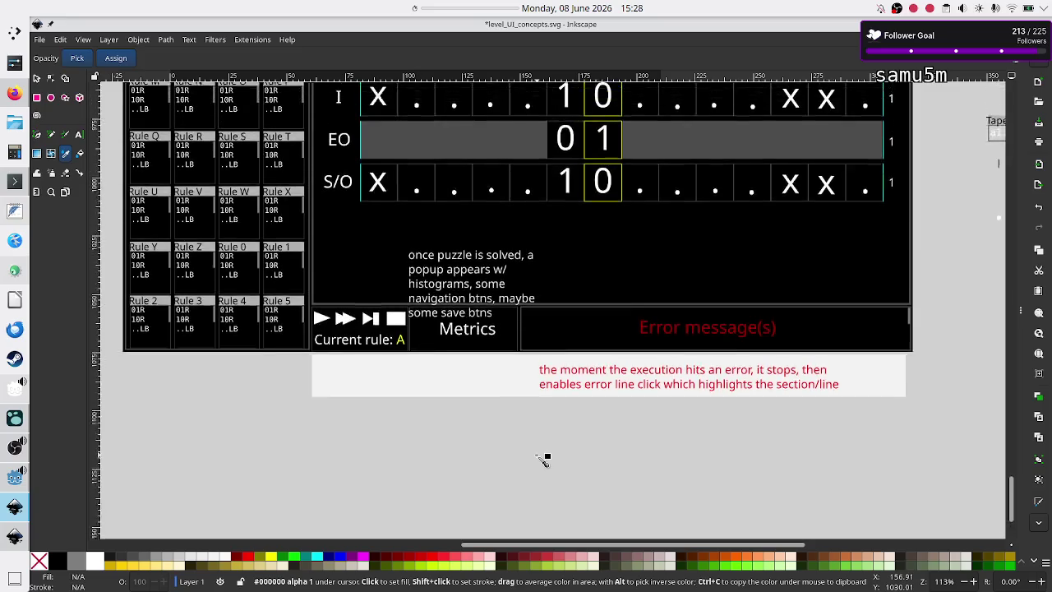
scroll(543, 459, up, 2)
scroll(542, 459, down, 6)
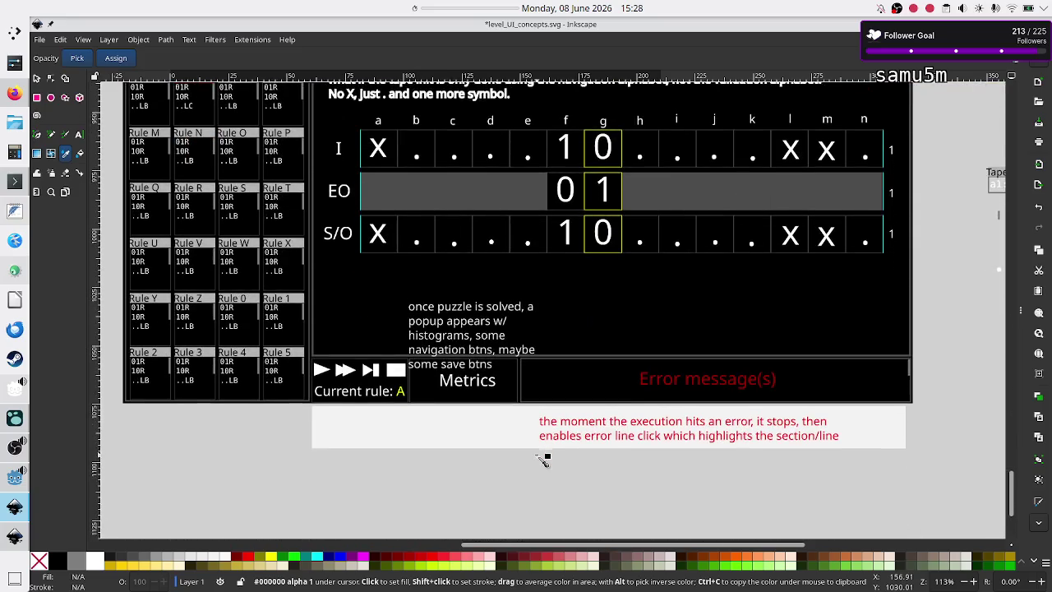
scroll(542, 458, up, 7)
scroll(543, 459, down, 6)
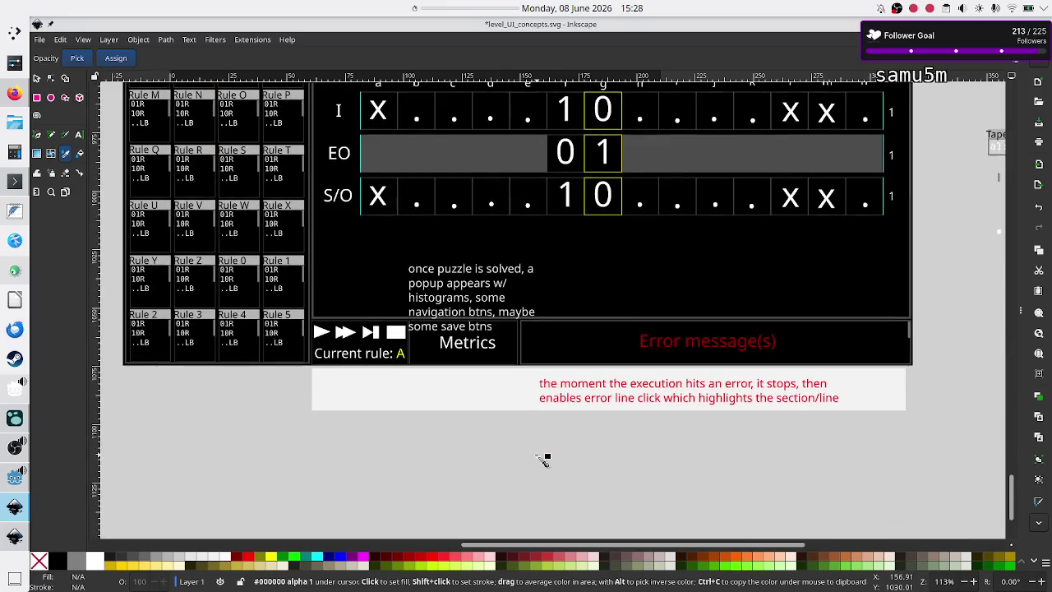
scroll(542, 458, up, 4)
scroll(543, 458, down, 2)
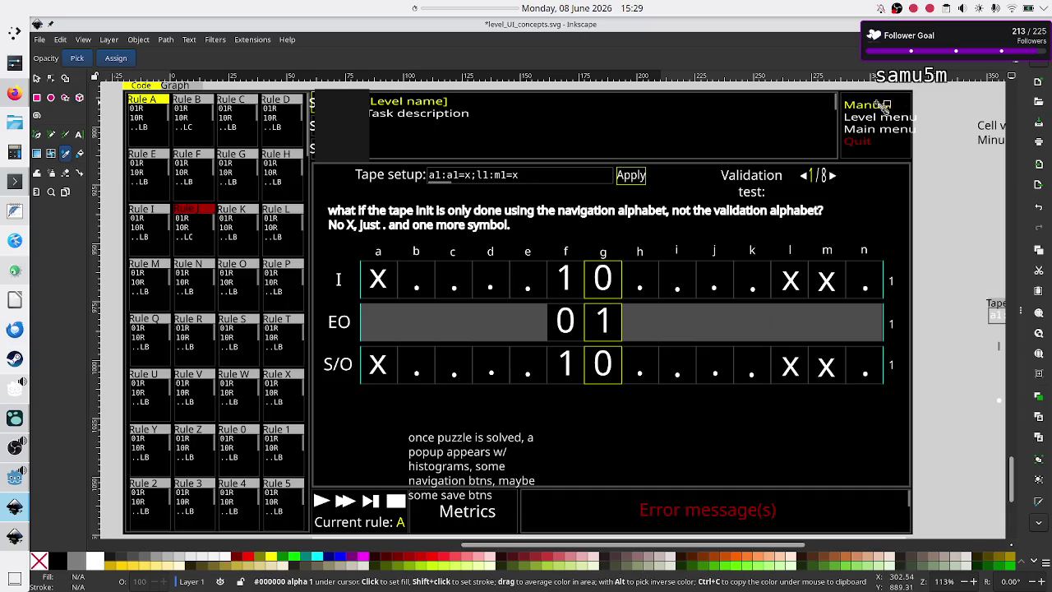
Return to Firefox's DuckDuckGo EXAPUNKS zine image results and open the application launcher
scroll(338, 279, left, 10)
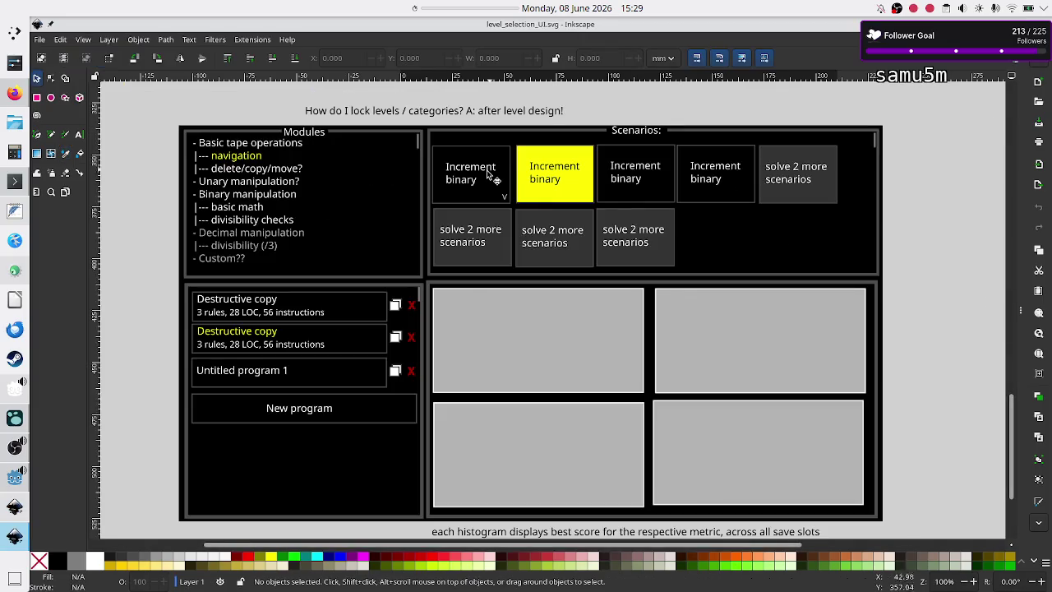
click(7, 99)
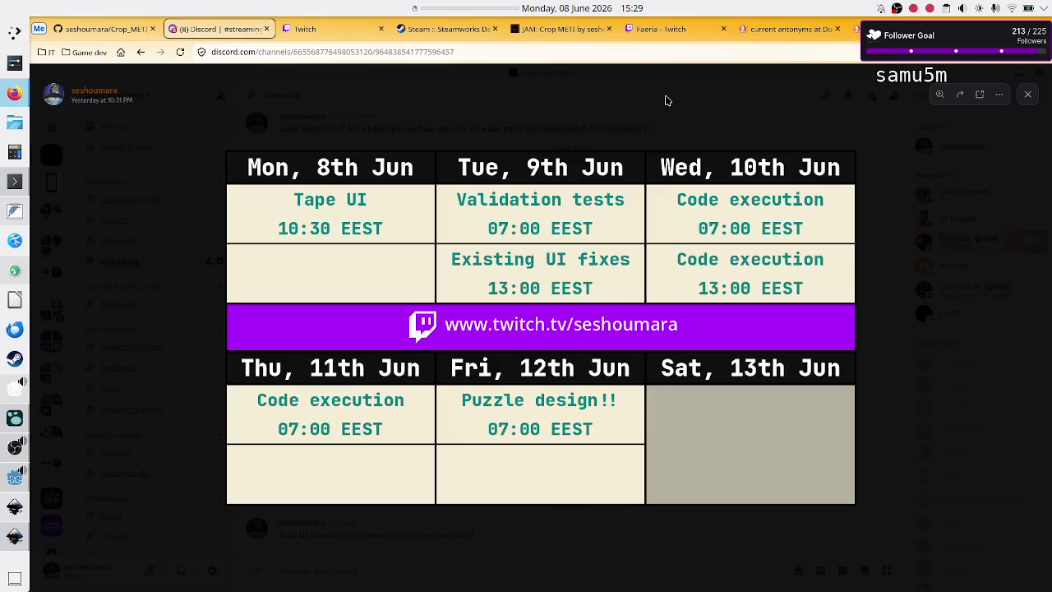
click(904, 28)
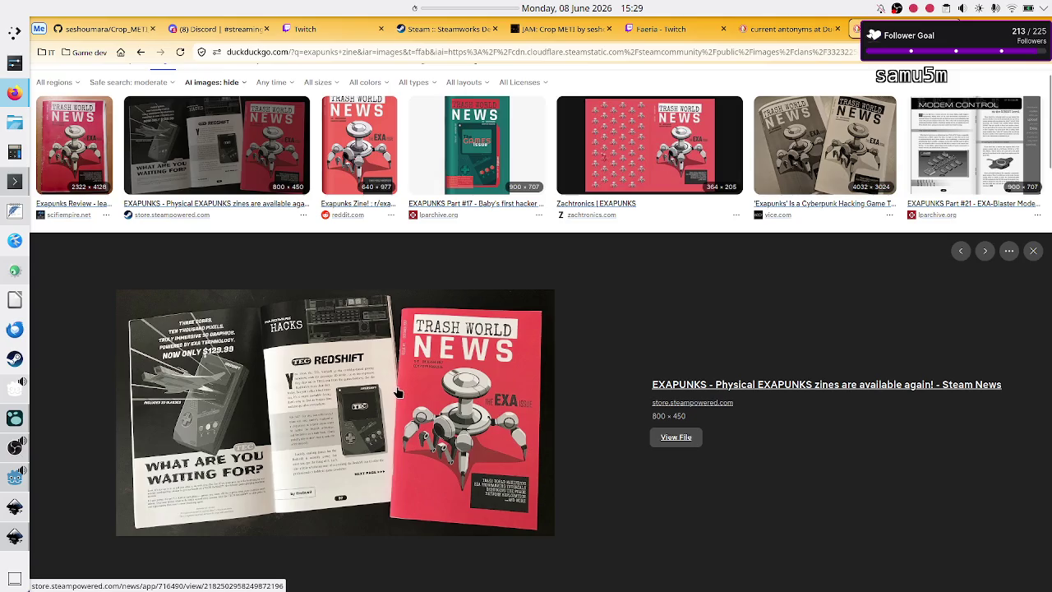
click(11, 35)
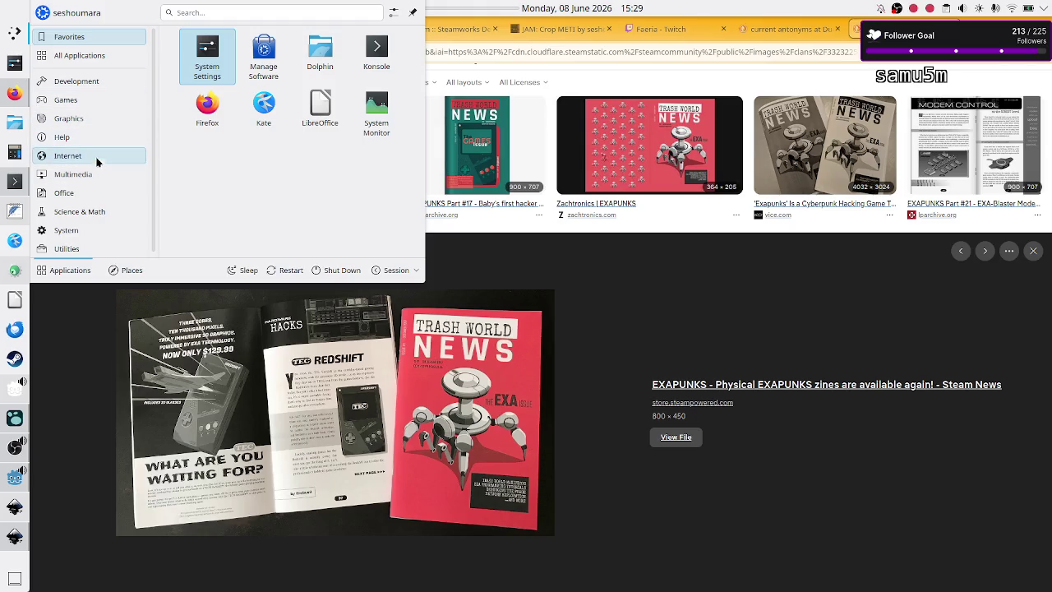
mouse_move(87, 197)
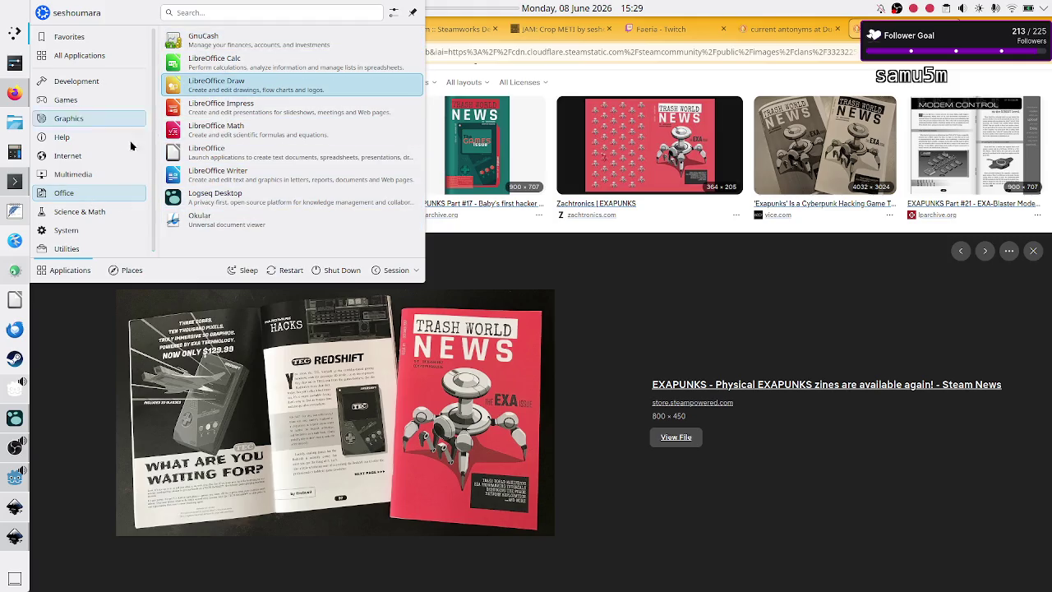
mouse_move(86, 215)
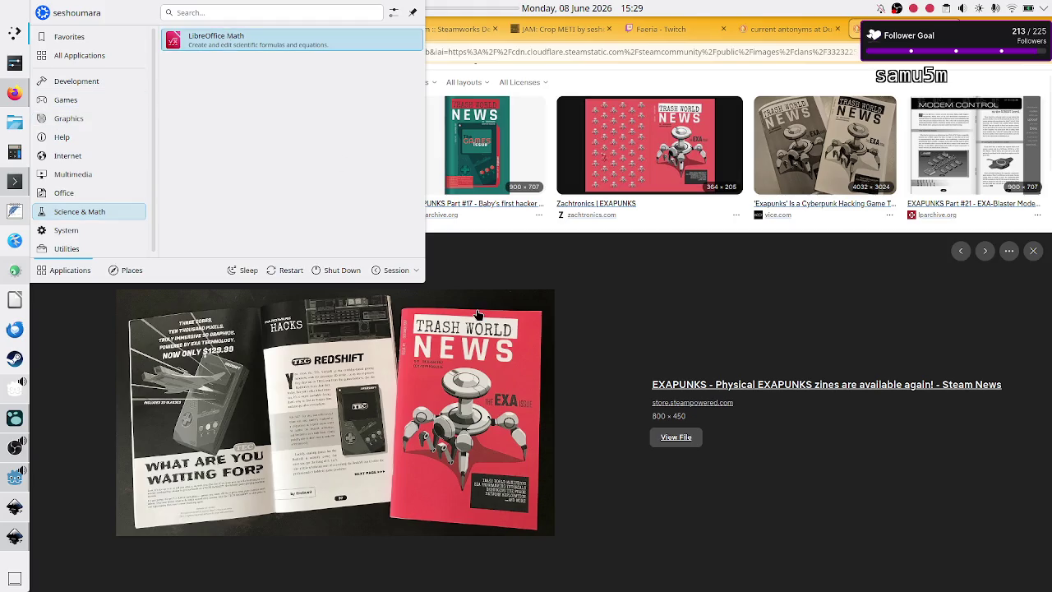
click(665, 290)
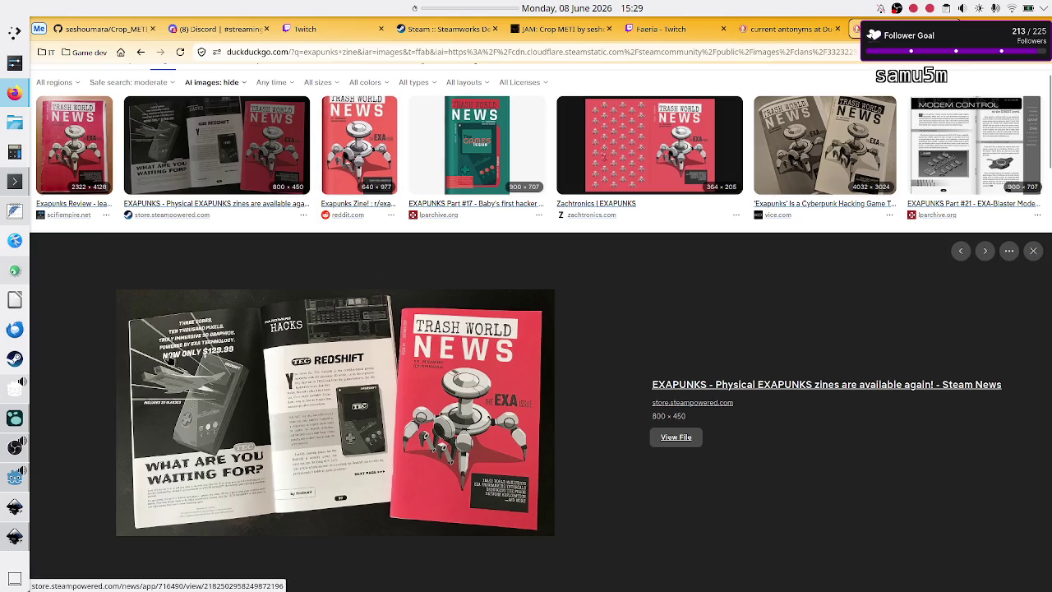
click(18, 32)
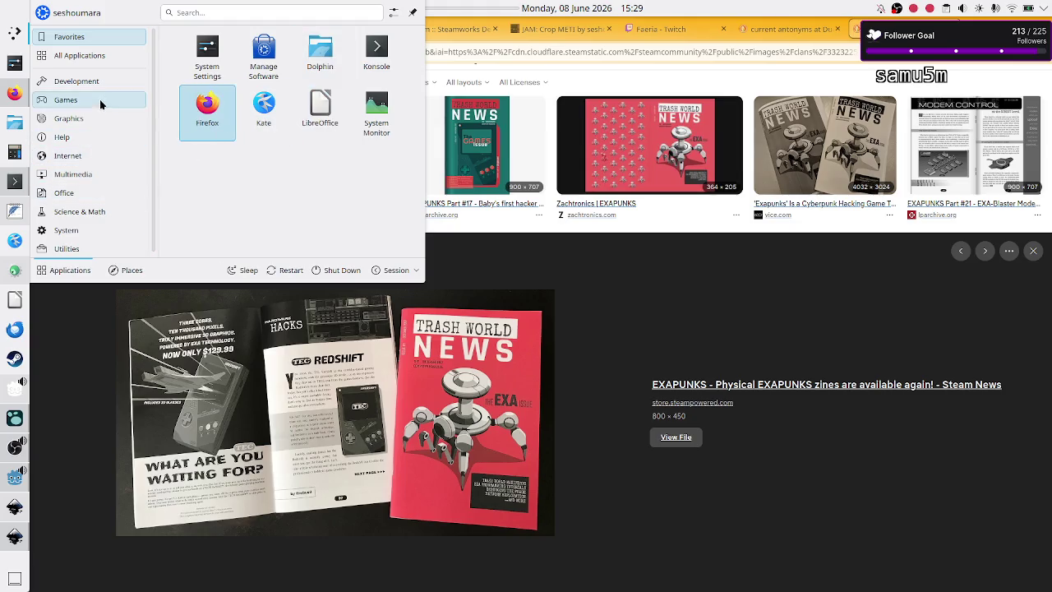
mouse_move(103, 87)
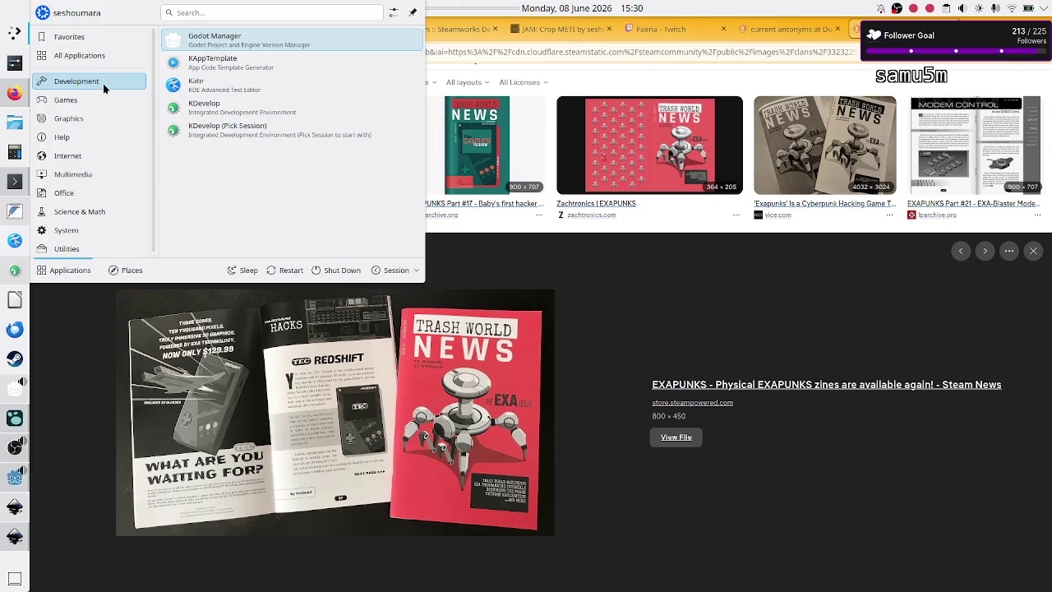
mouse_move(85, 121)
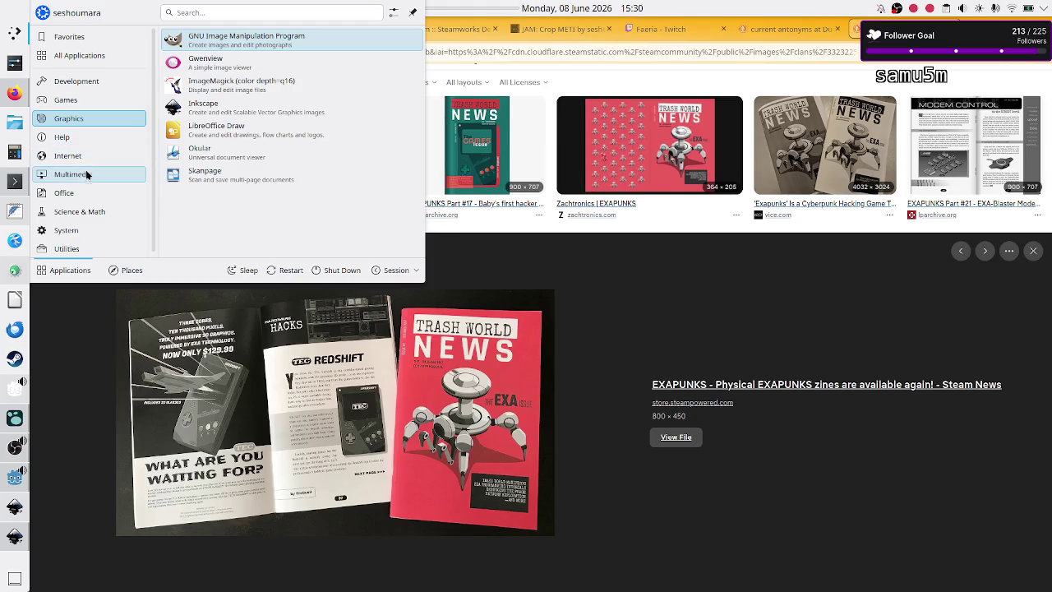
mouse_move(86, 177)
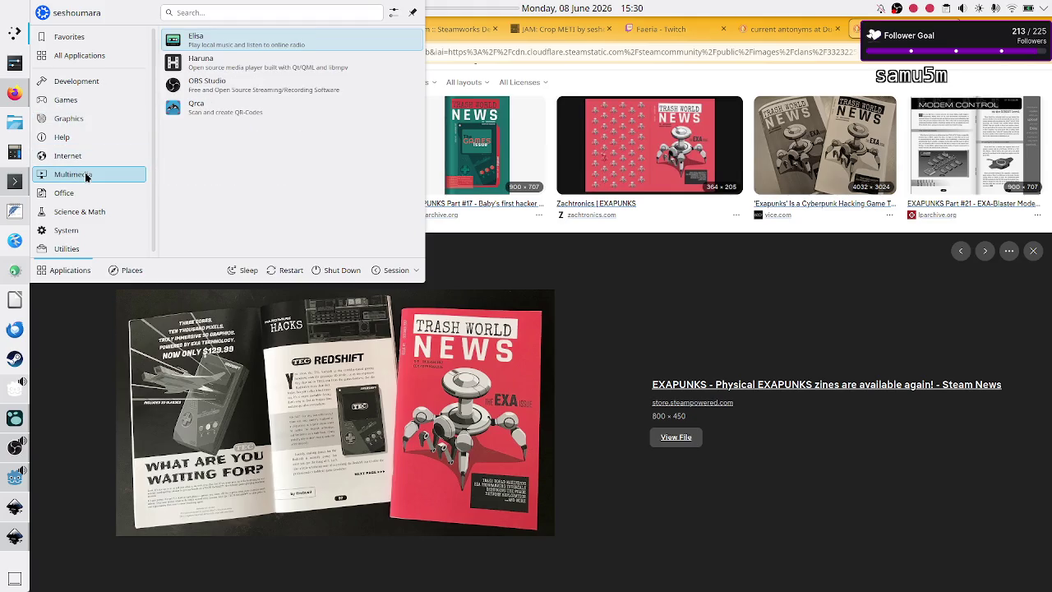
mouse_move(86, 200)
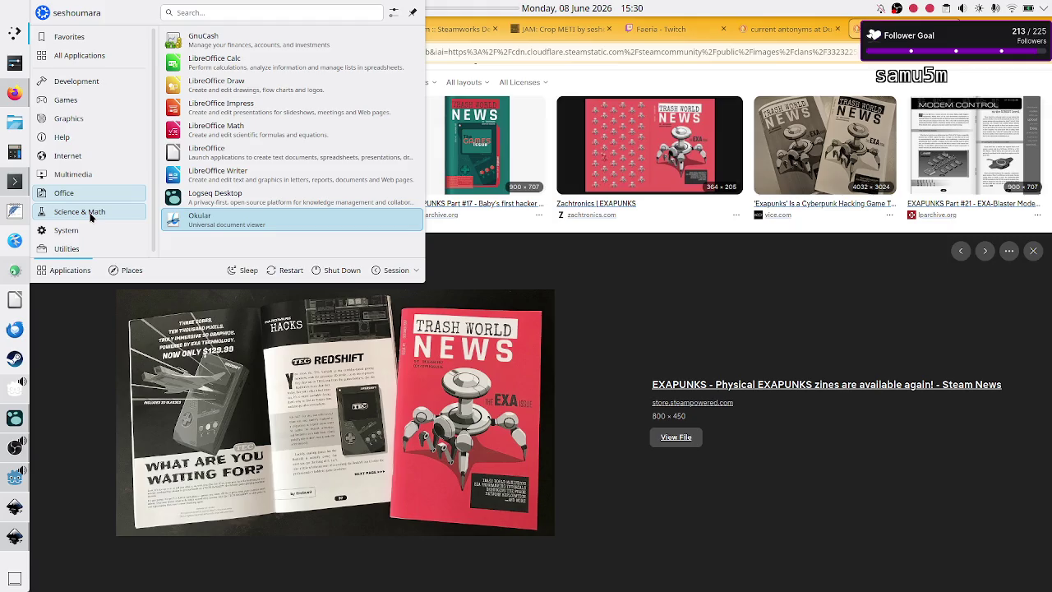
click(91, 215)
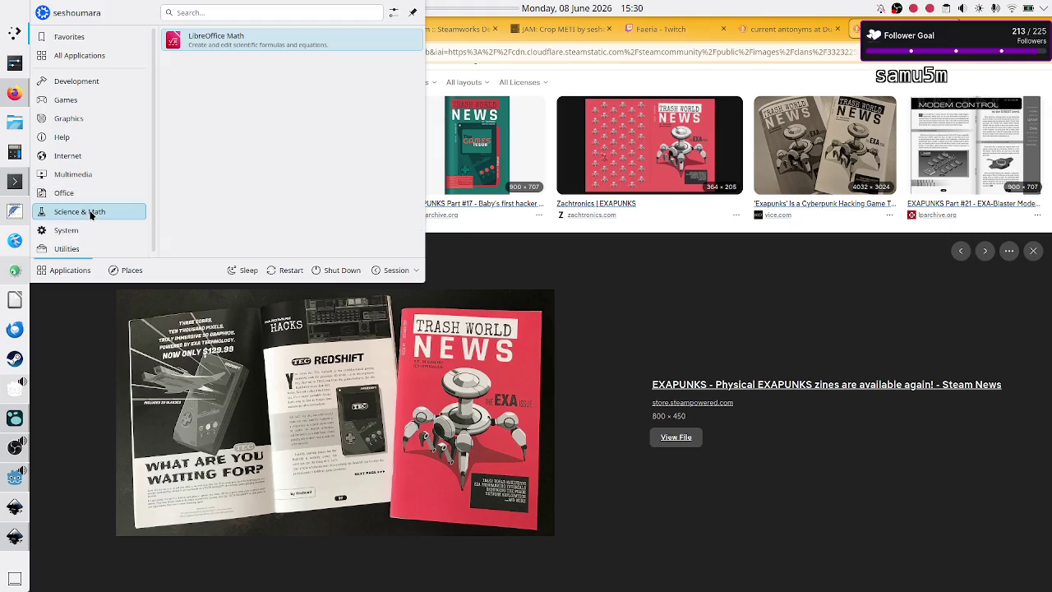
click(82, 235)
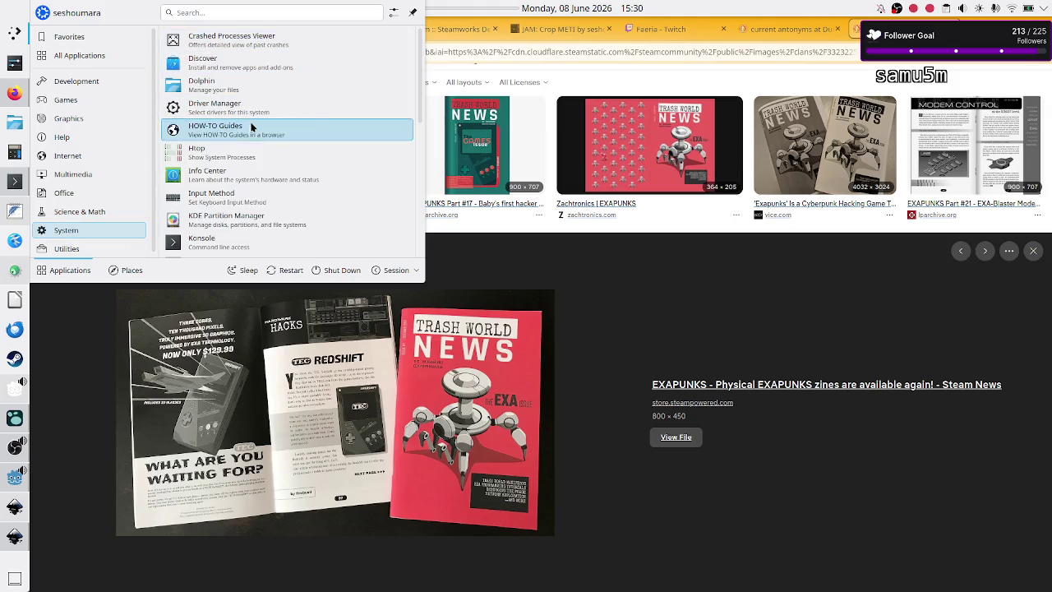
scroll(228, 235, down, 3)
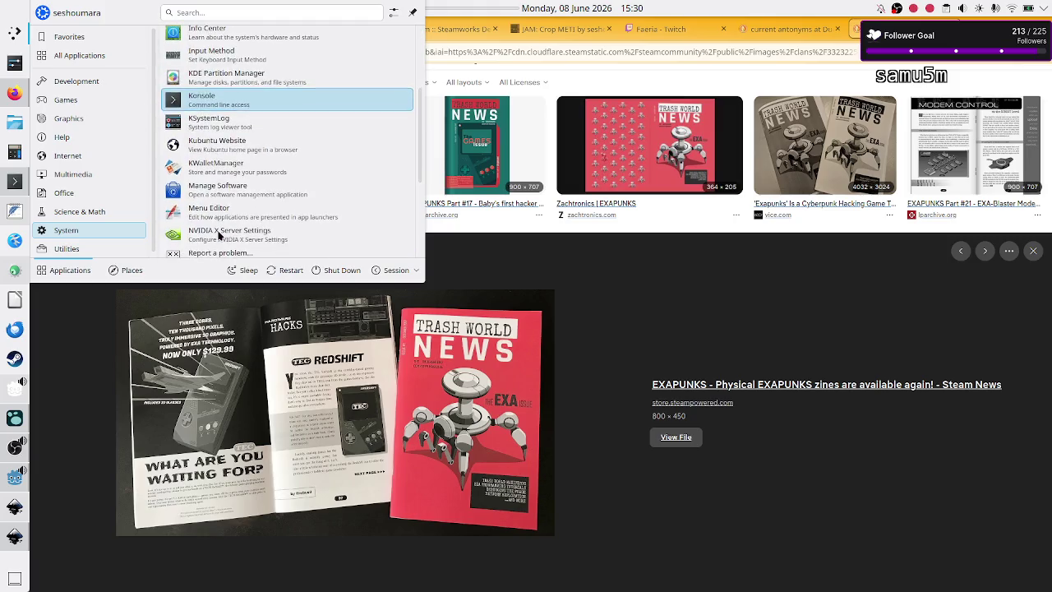
scroll(218, 235, down, 5)
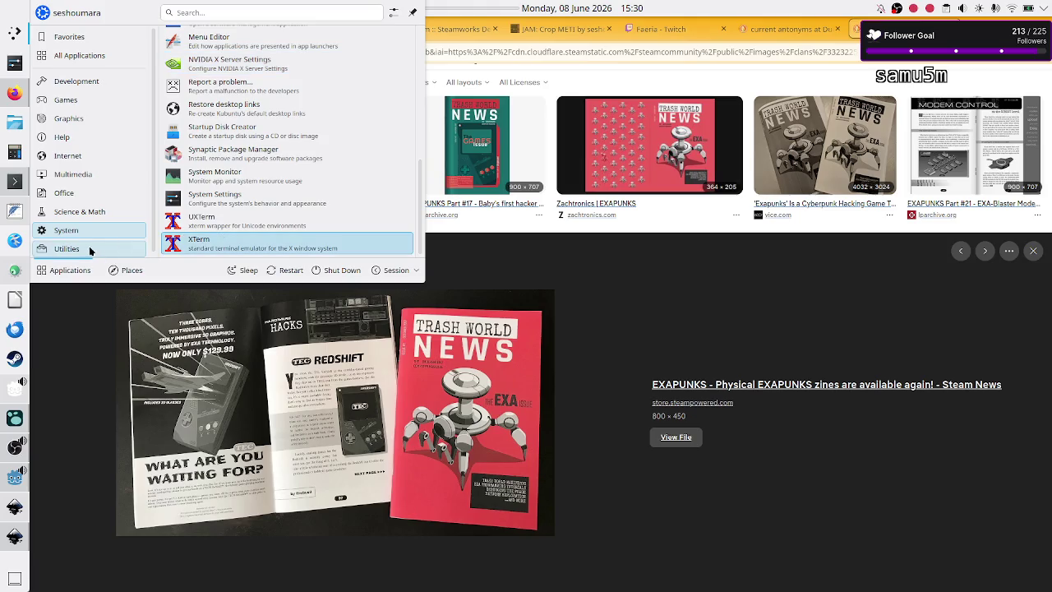
mouse_move(95, 248)
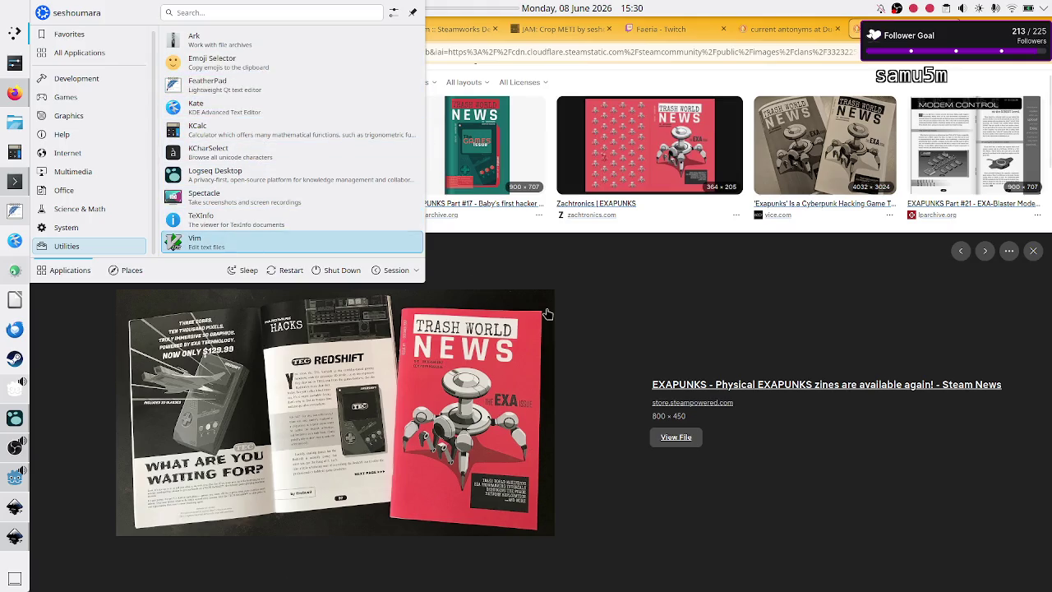
click(651, 294)
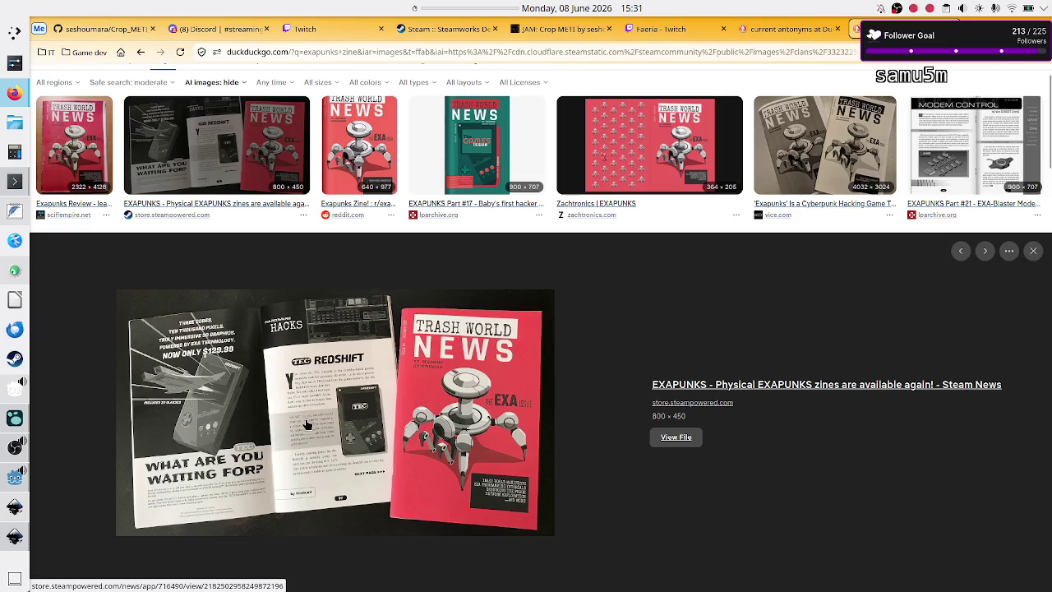
scroll(326, 457, down, 2)
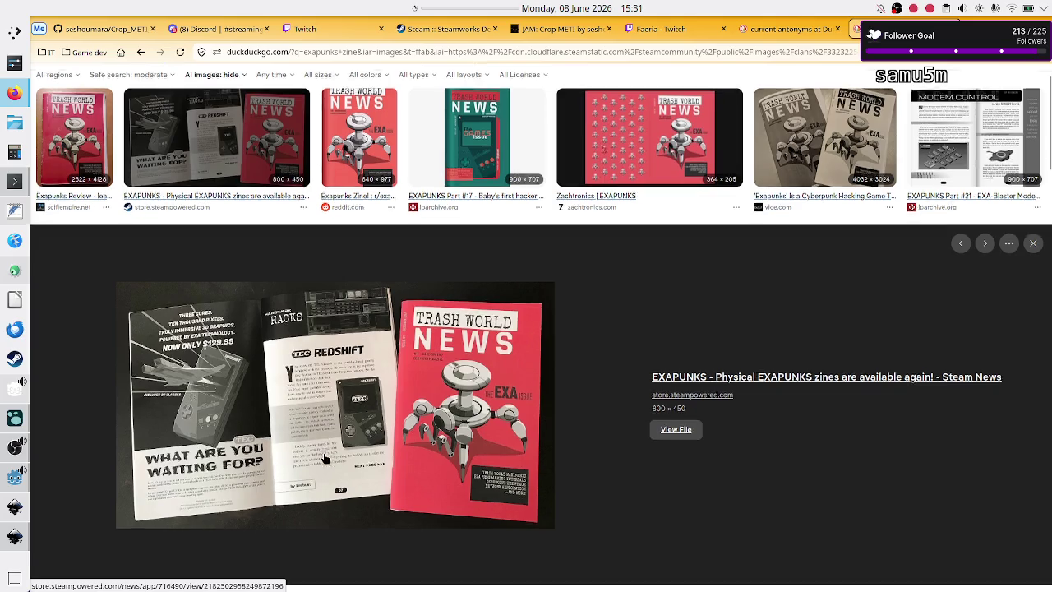
scroll(324, 458, up, 3)
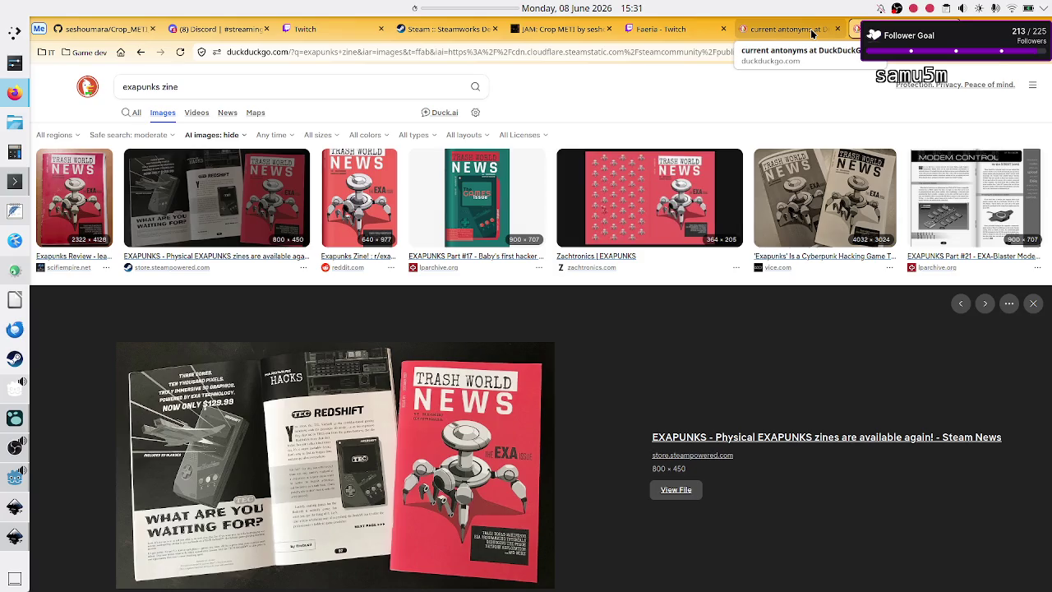
Open the imgur link from the Twitch chat, confirming the external-link prompt
click(345, 29)
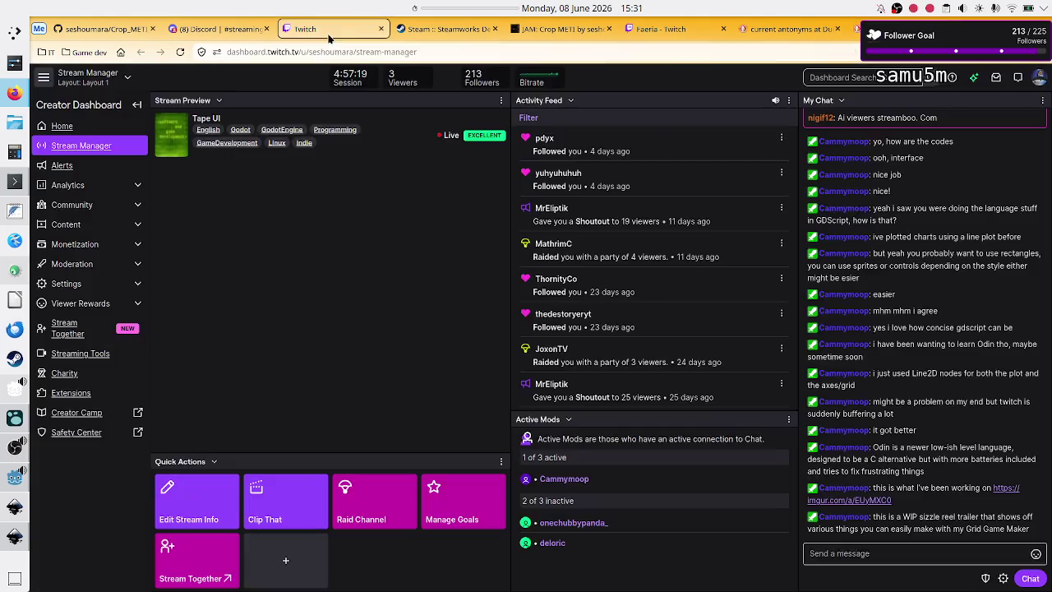
click(1005, 492)
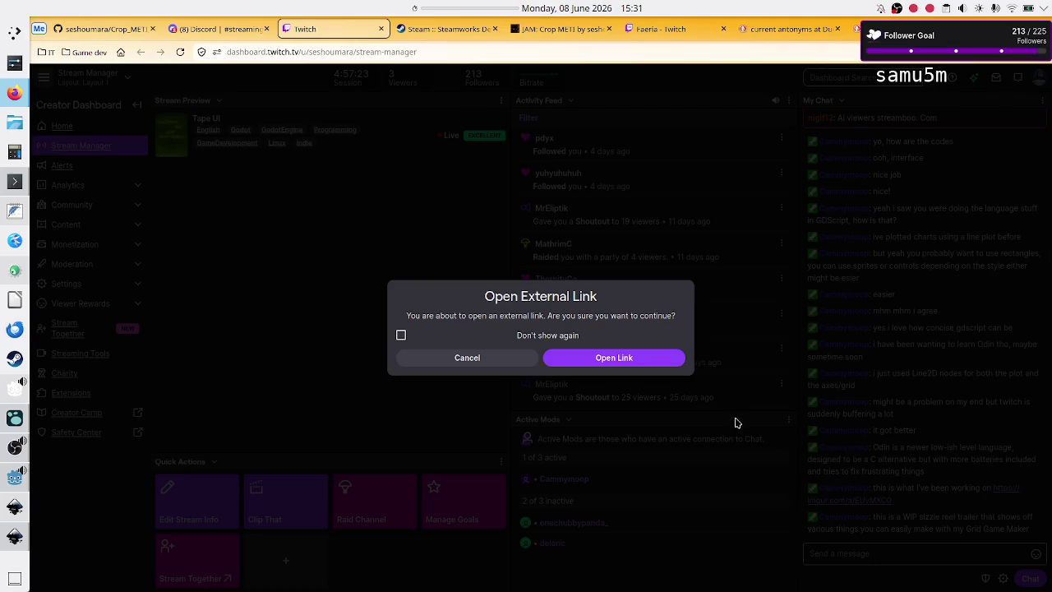
click(603, 359)
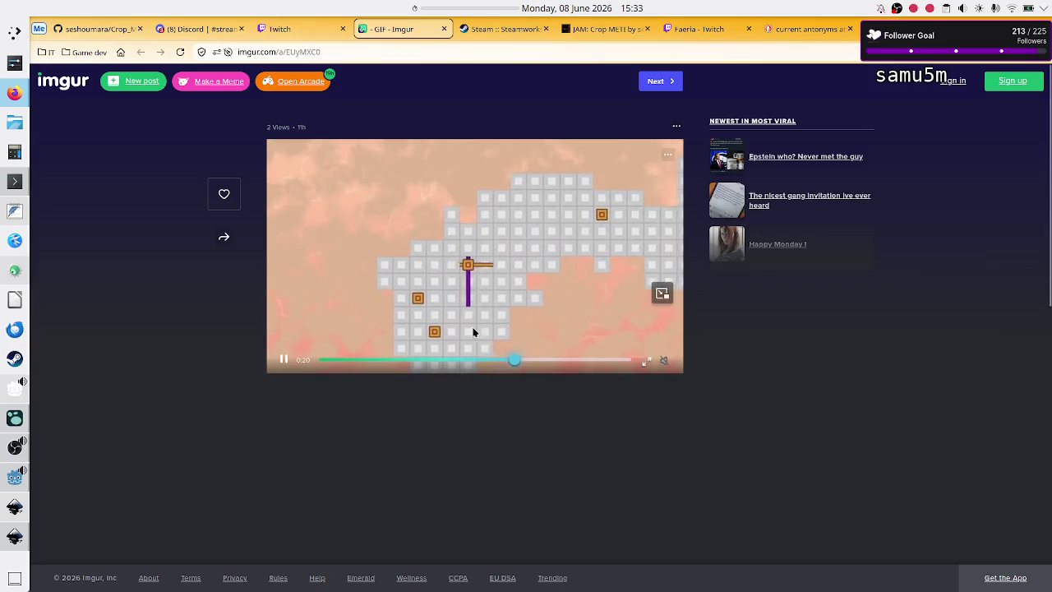
Jump the grid-game GIF to the blue-sky tile scene, then pause and resume it
click(459, 361)
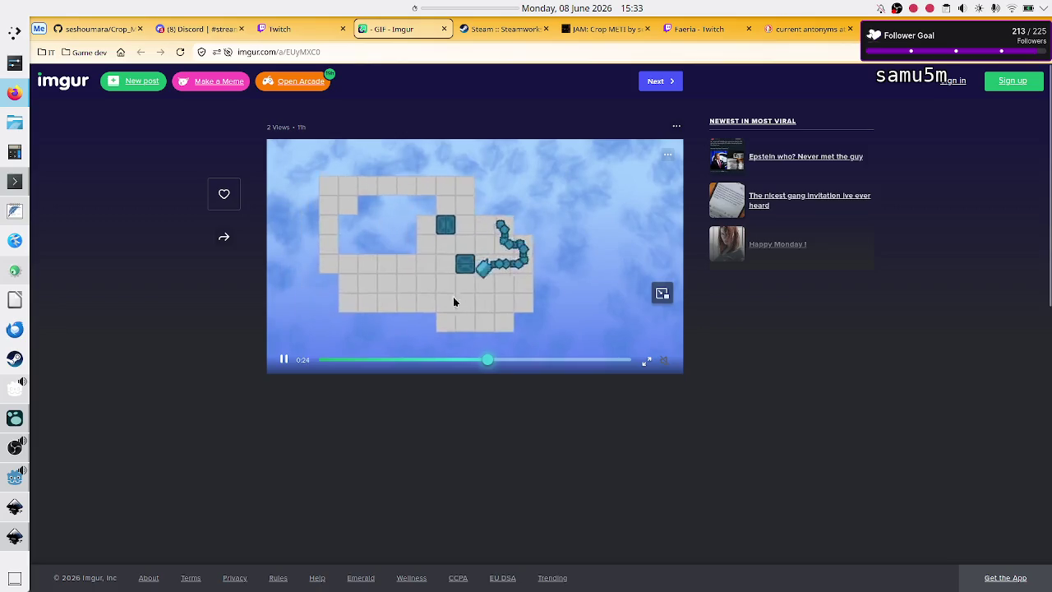
click(283, 362)
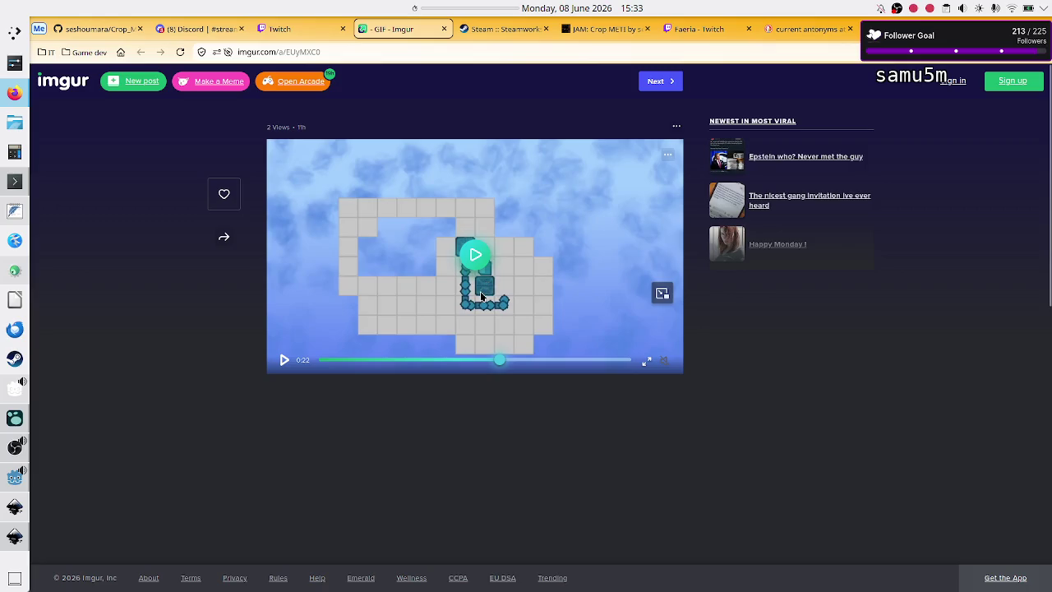
click(283, 361)
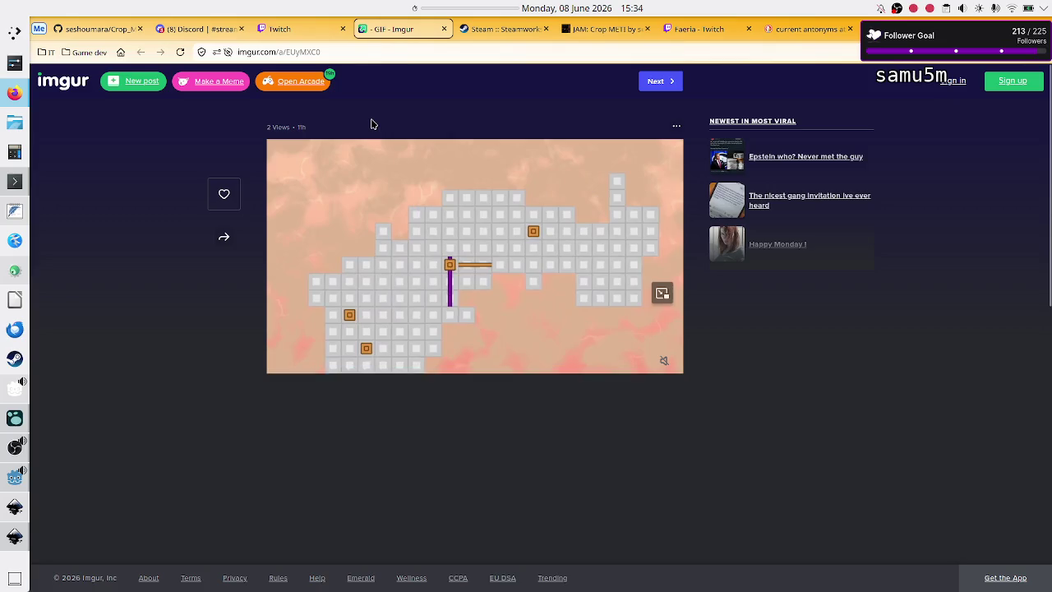
Close the Imgur page and bring up Discord's weekly stream schedule image
click(443, 29)
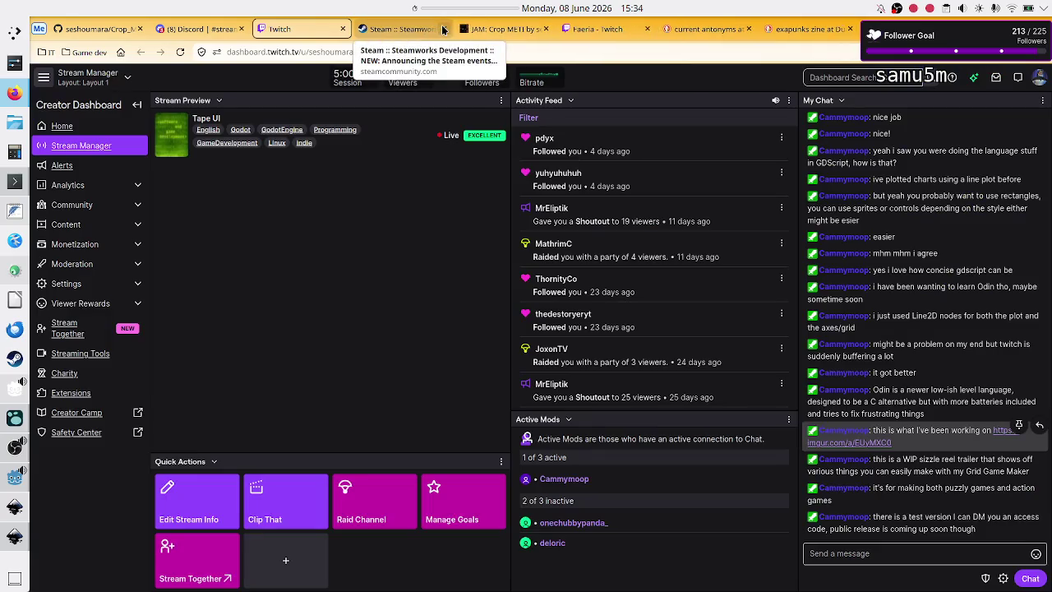
click(214, 29)
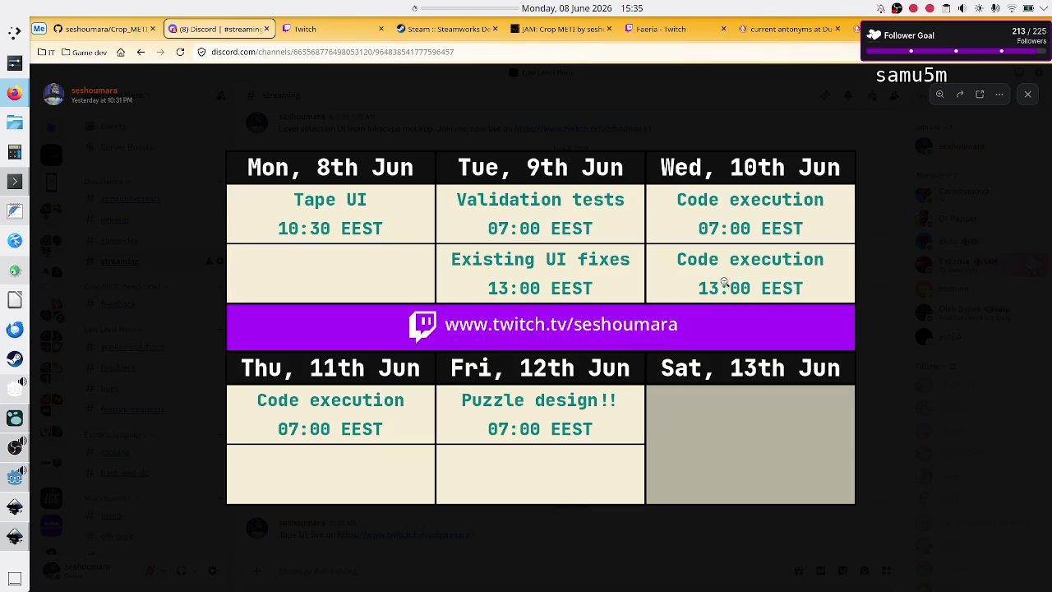
Glance at the Inkscape UI mockup, then return to the 'exapunks zine' image results in Firefox
click(16, 509)
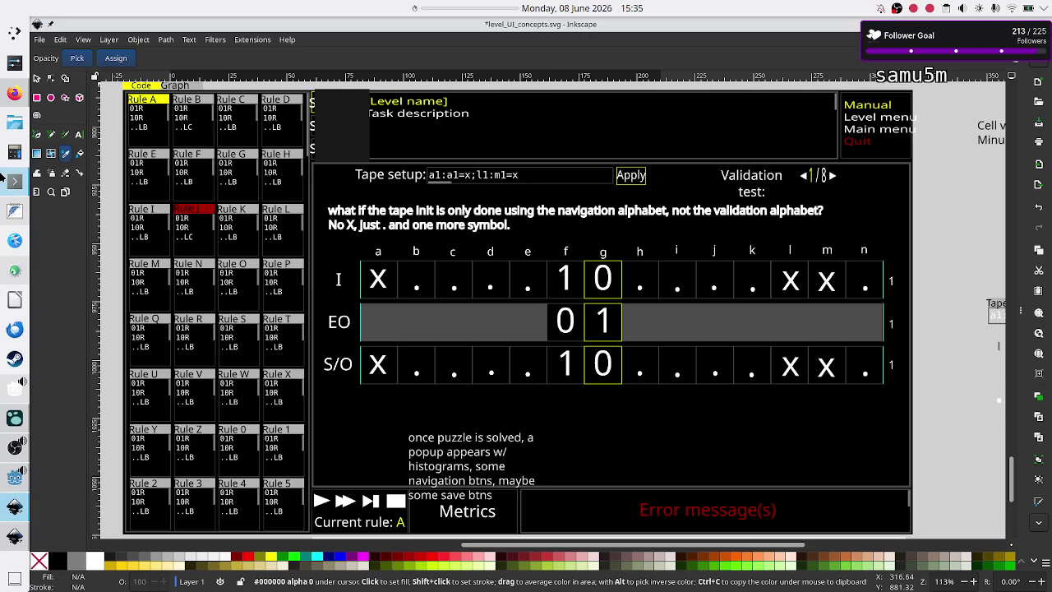
click(9, 96)
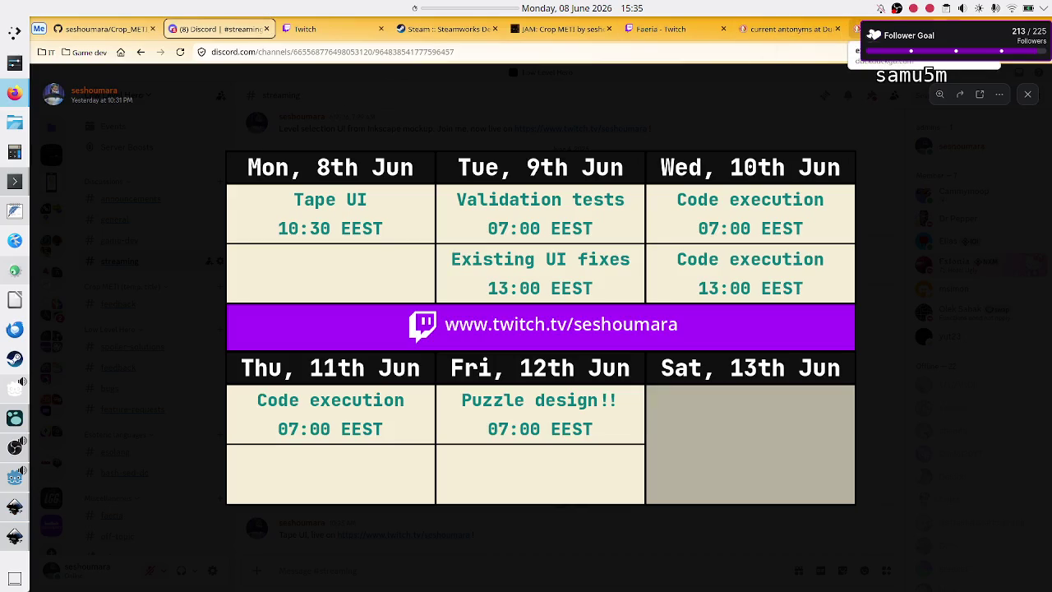
click(880, 29)
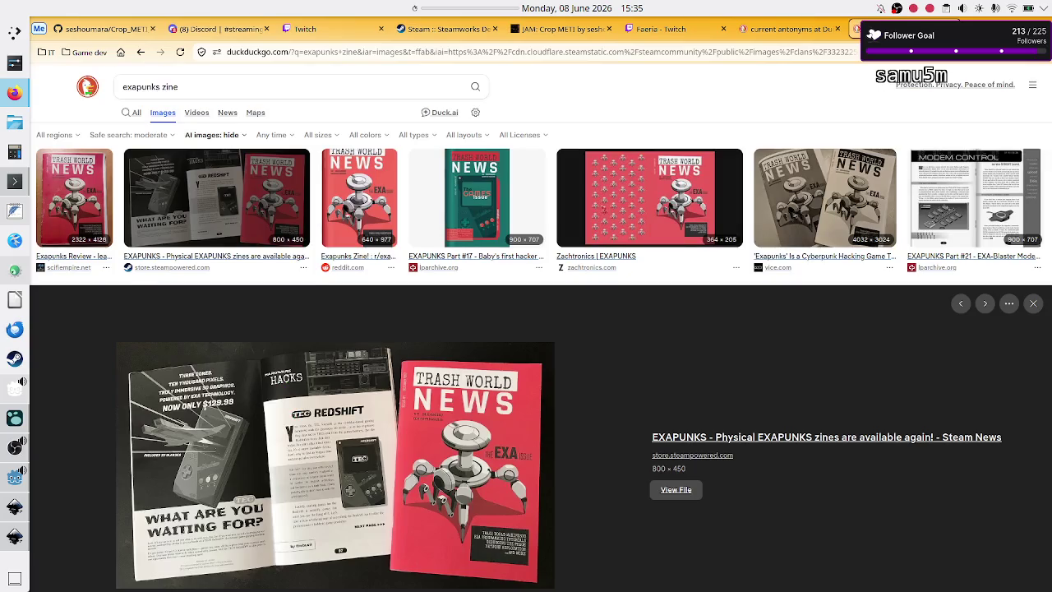
Reload the Faeria Twitch category page, then open the Raid Channel picker from Stream Manager
click(789, 29)
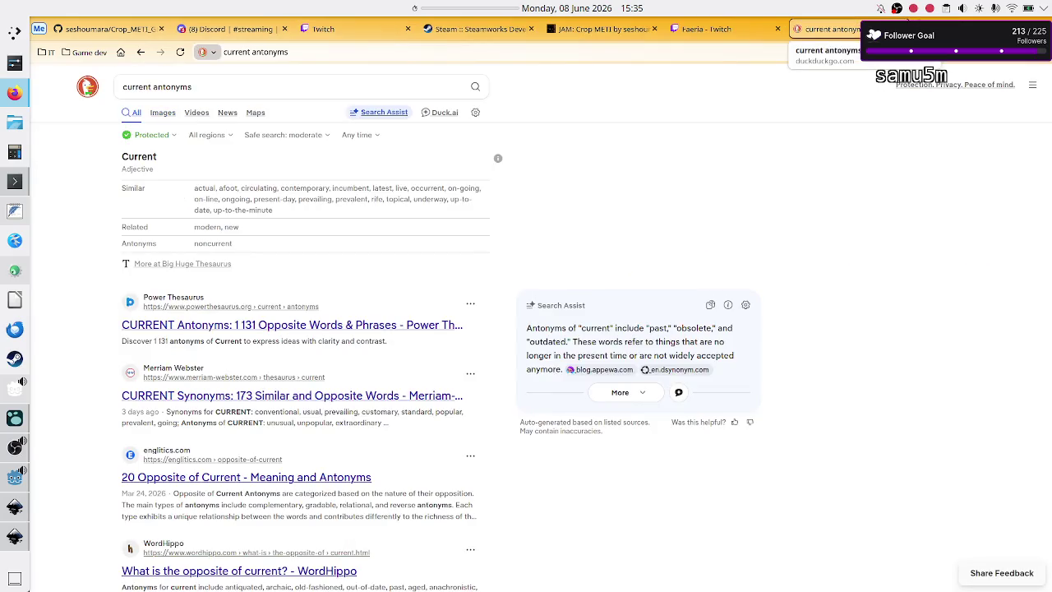
key(ctrl+shift+Tab)
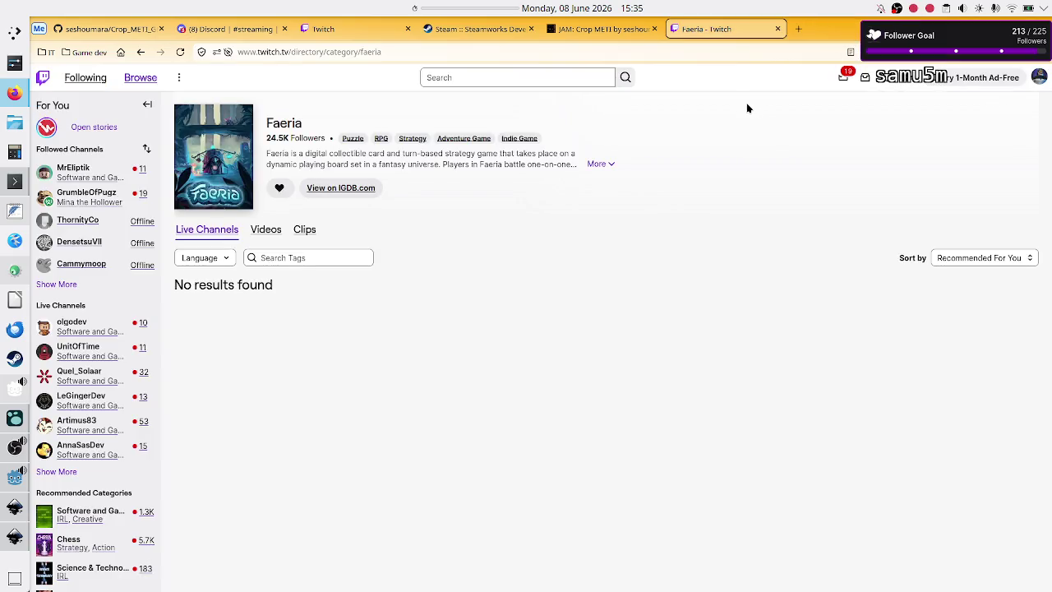
click(185, 53)
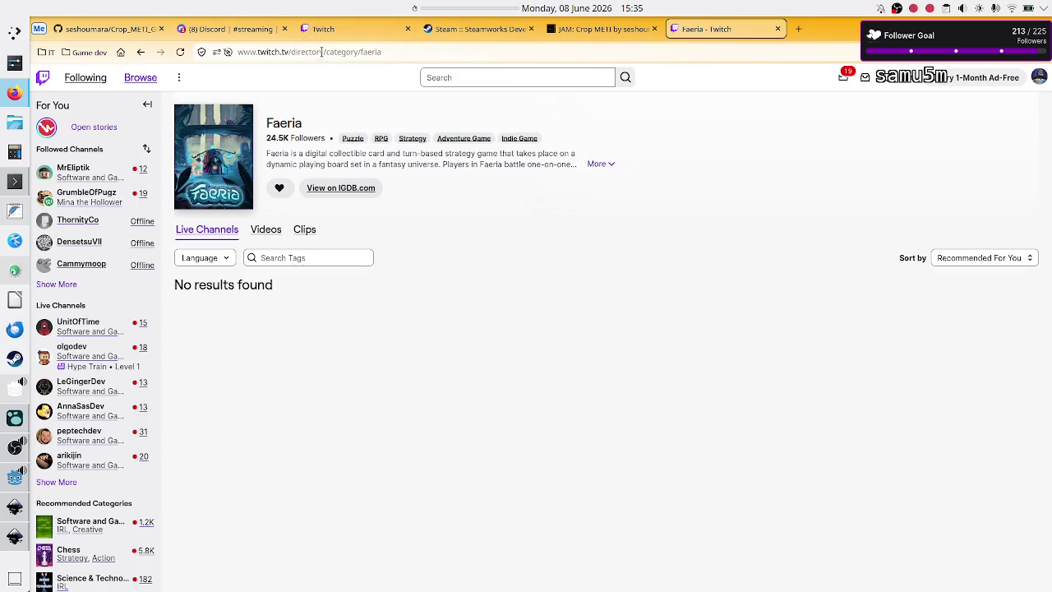
mouse_move(92, 174)
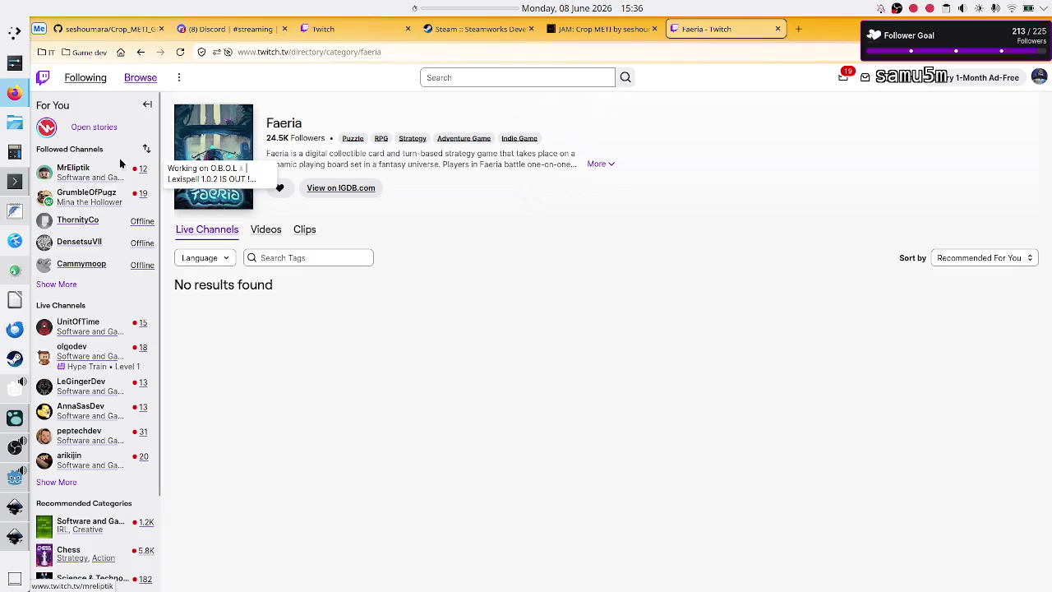
click(379, 28)
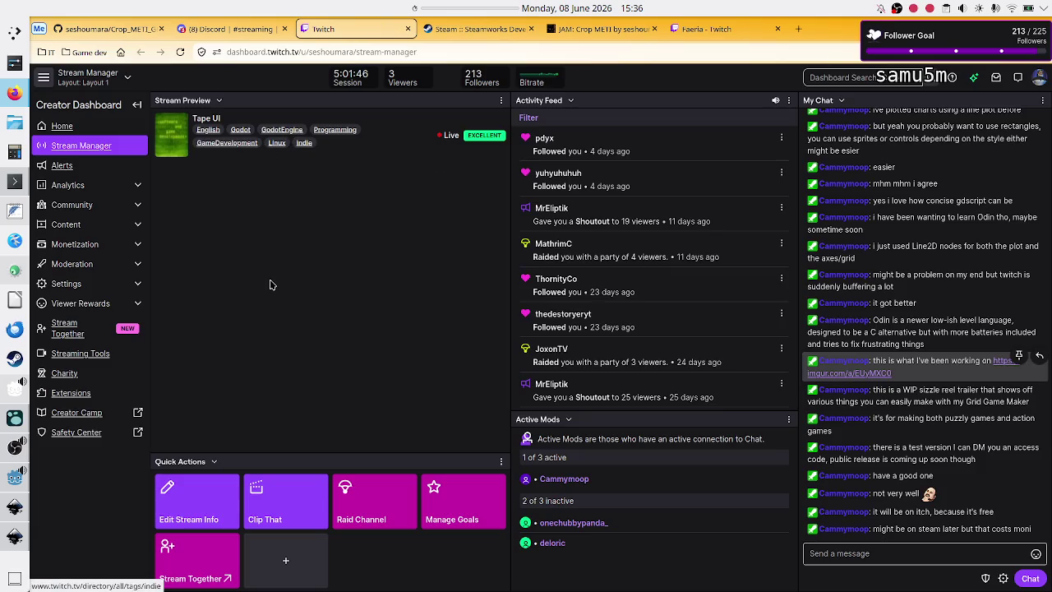
click(395, 493)
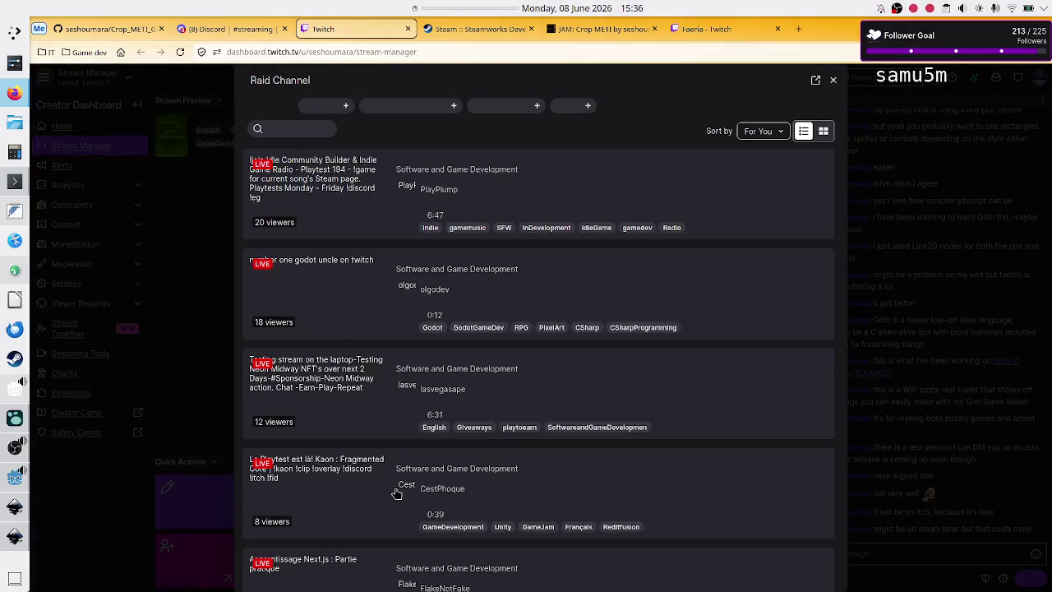